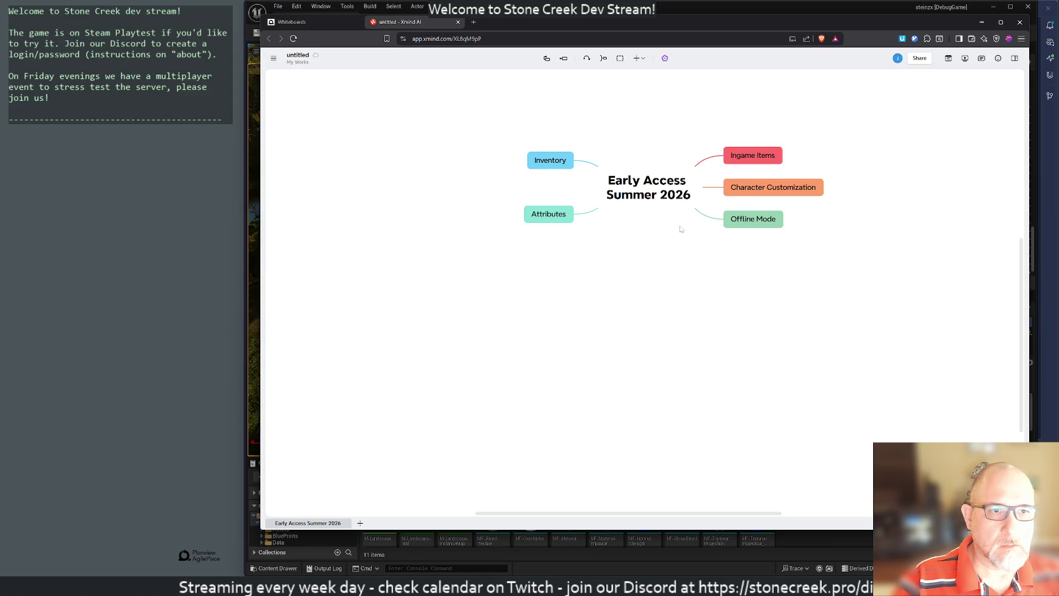
Add Subtopic 1 under Ingame Items, then add and delete a trial Main Topic 6.
key(Tab)
key(Left)
key(Return)
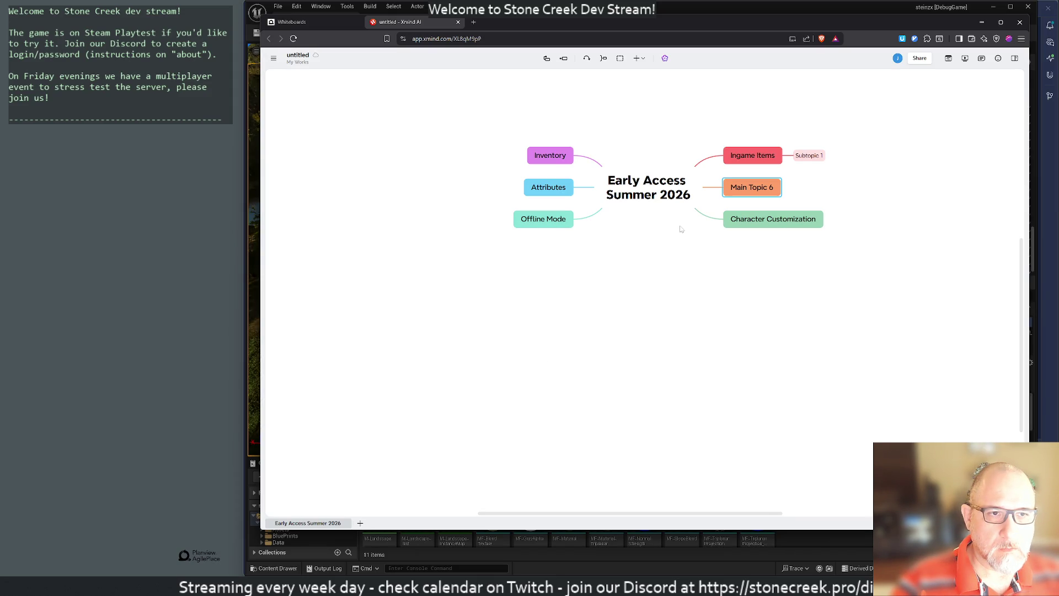
key(Delete)
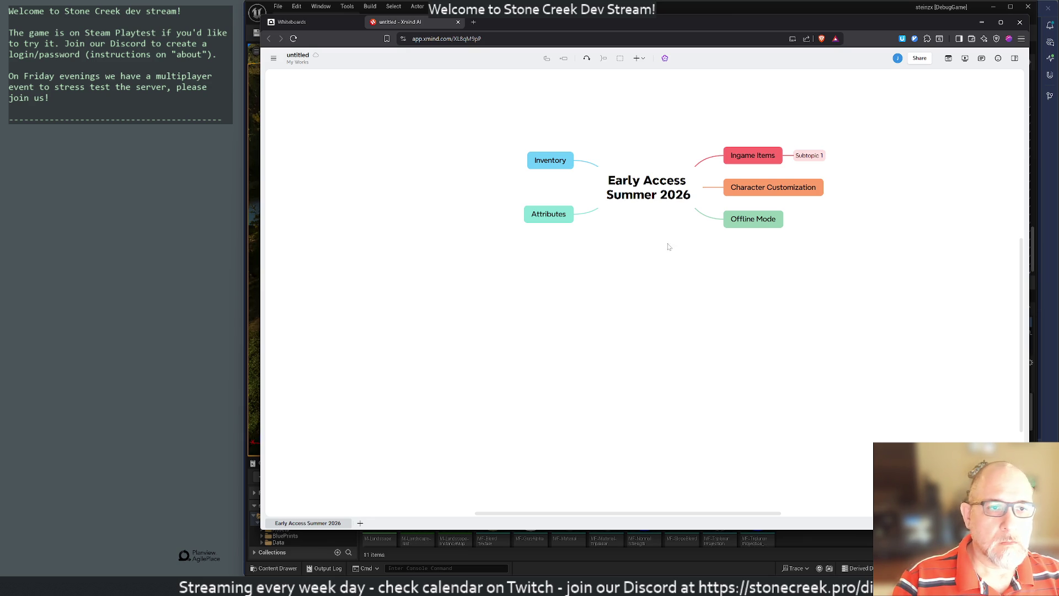
Add a trial Subtopic 2 below Subtopic 1 and delete it again.
key(Down)
key(Right)
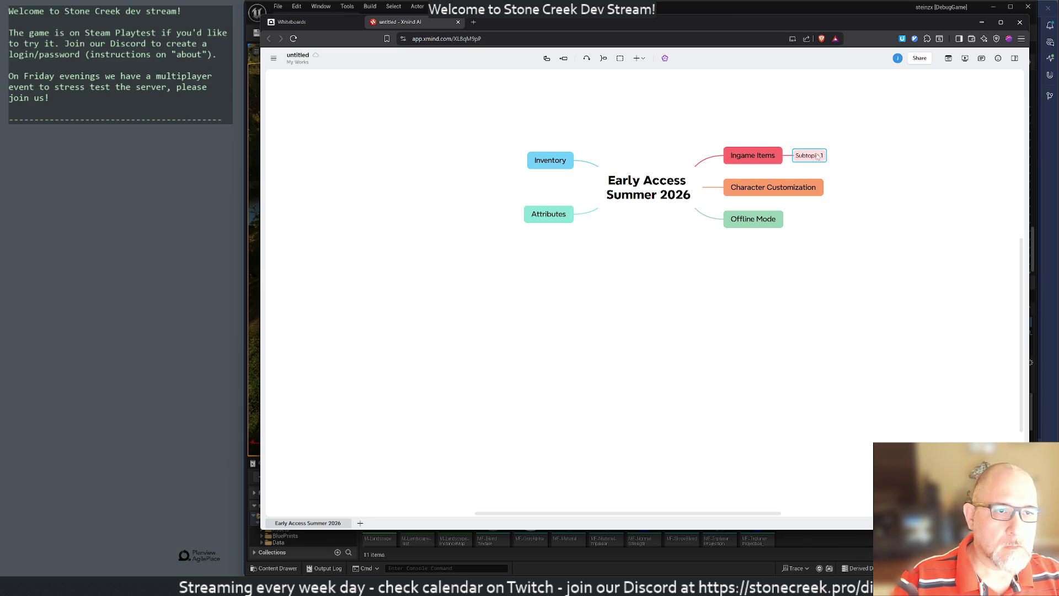
key(Return)
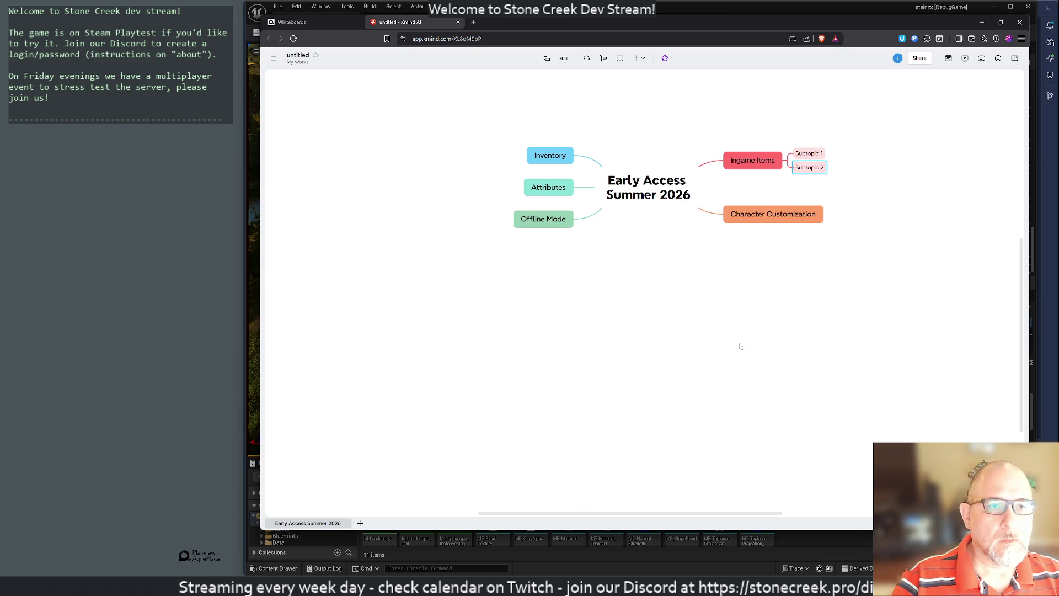
key(Delete)
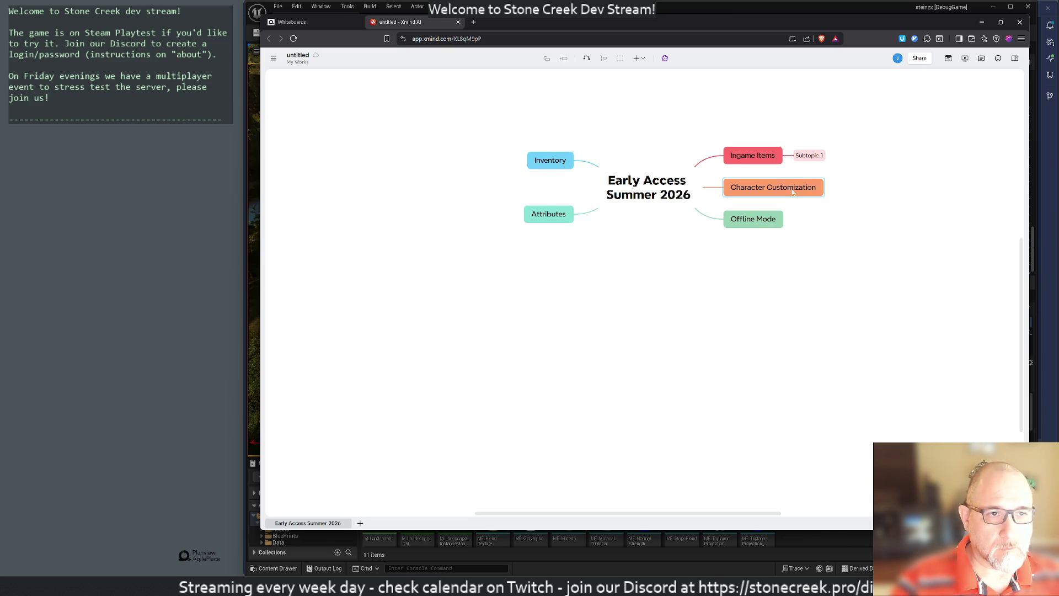
Bring up Subtopic 1's context menu, dismiss it, and open the app's main menu.
right_click(803, 156)
mouse_move(808, 187)
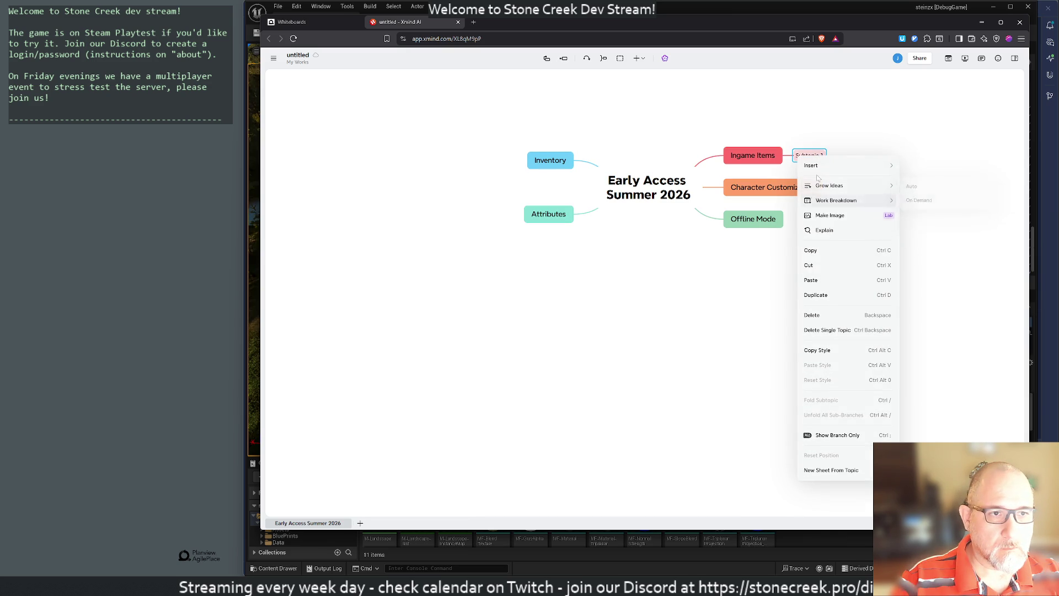
click(729, 363)
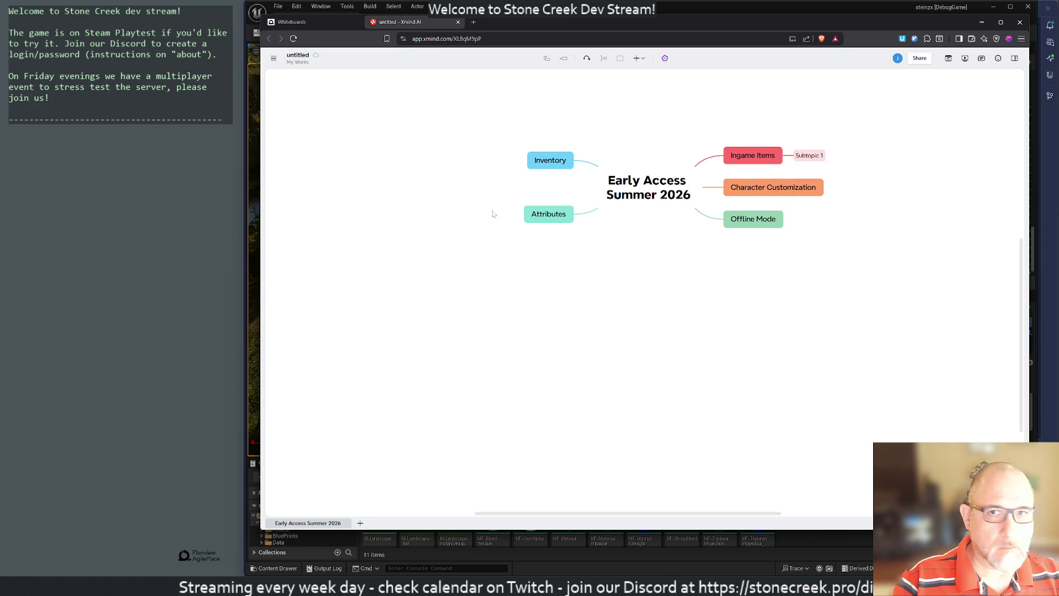
click(272, 58)
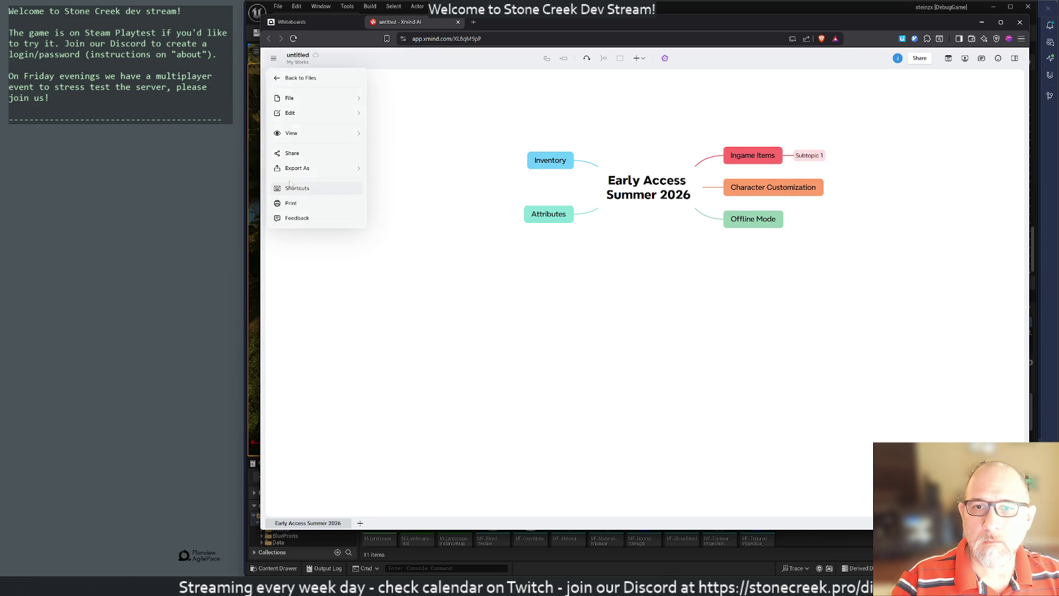
click(292, 188)
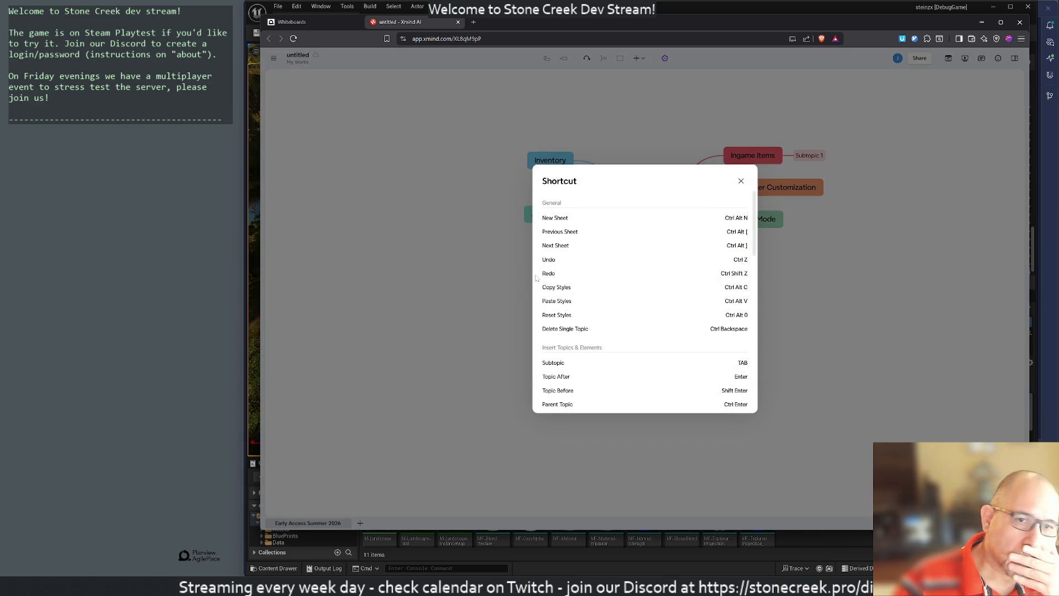
scroll(647, 294, down, 3)
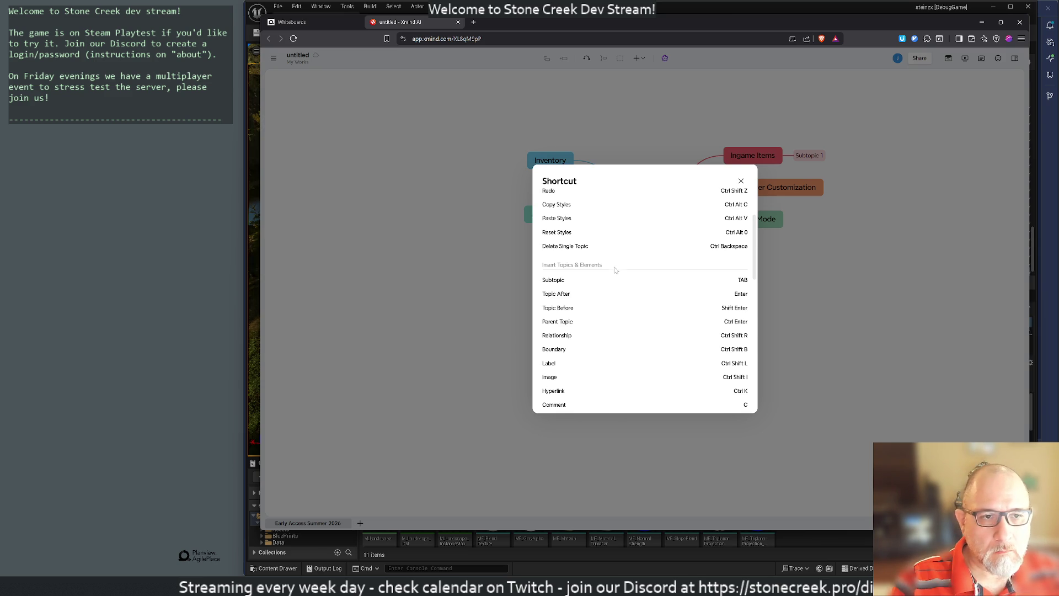
scroll(615, 270, down, 5)
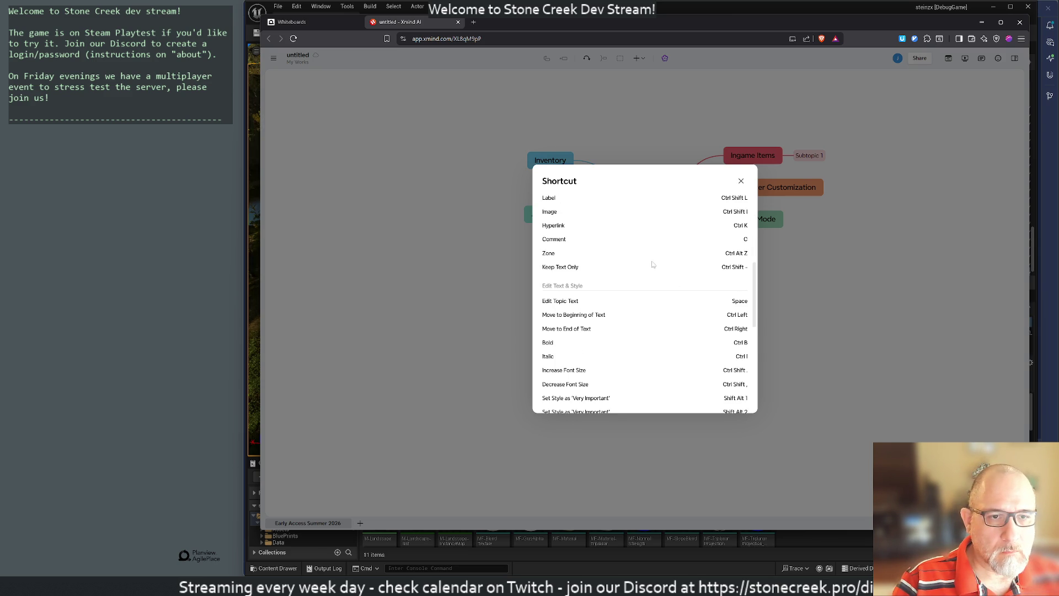
click(741, 181)
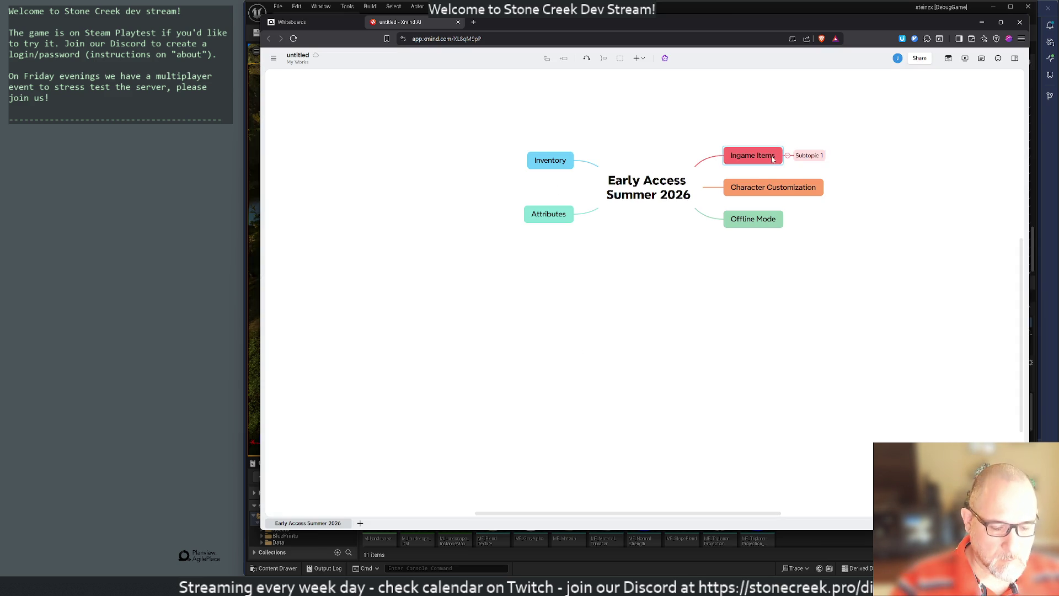
key(Return)
key(F2)
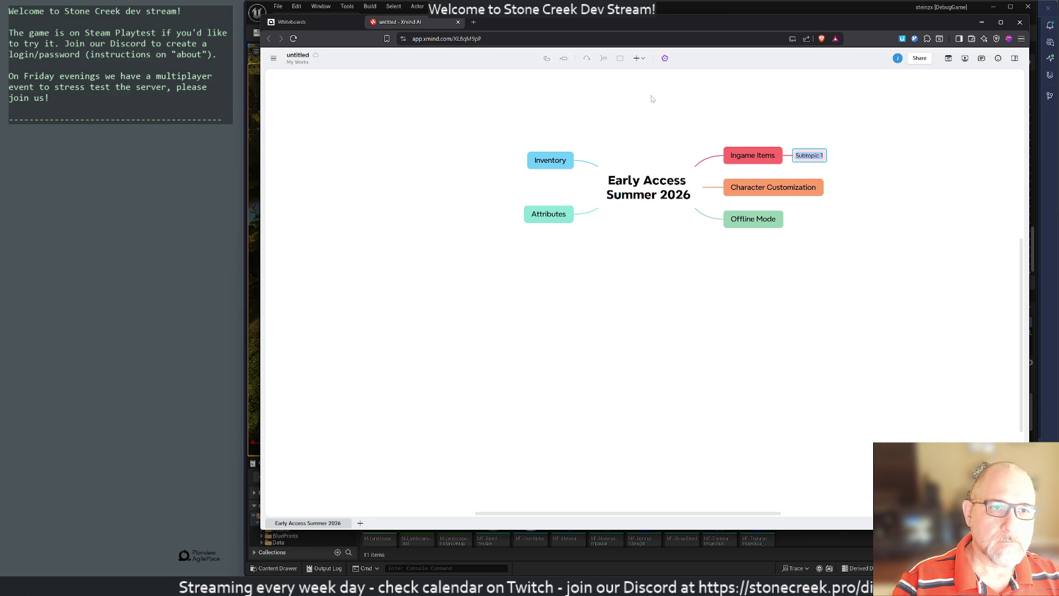
key(Home)
key(Return)
key(Left)
key(Left)
key(Left)
key(Down)
key(Up)
text(k)
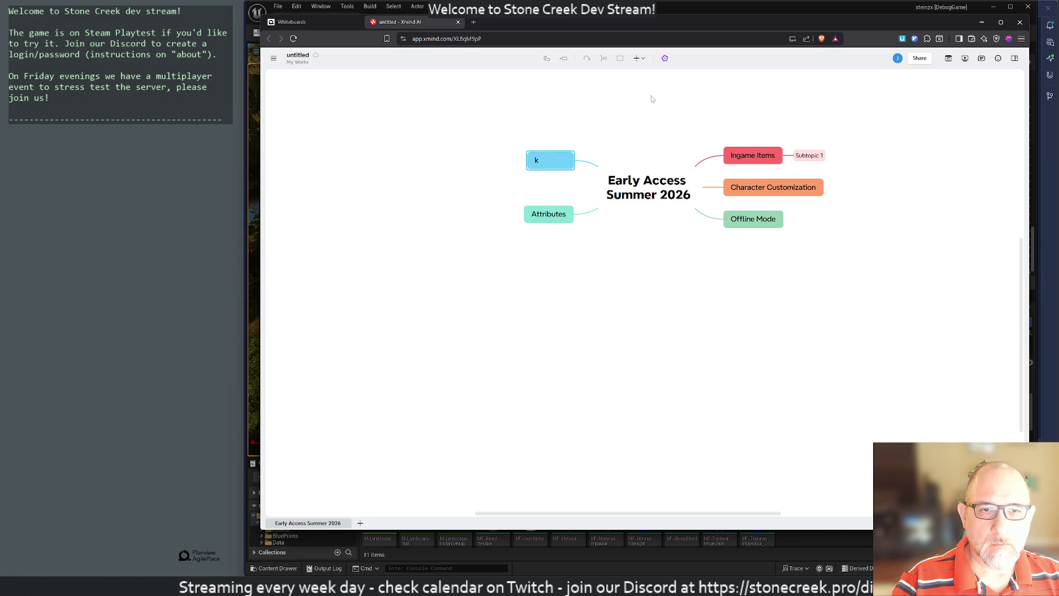
key(Return)
key(ctrl+z)
key(Down)
key(Up)
key(Right)
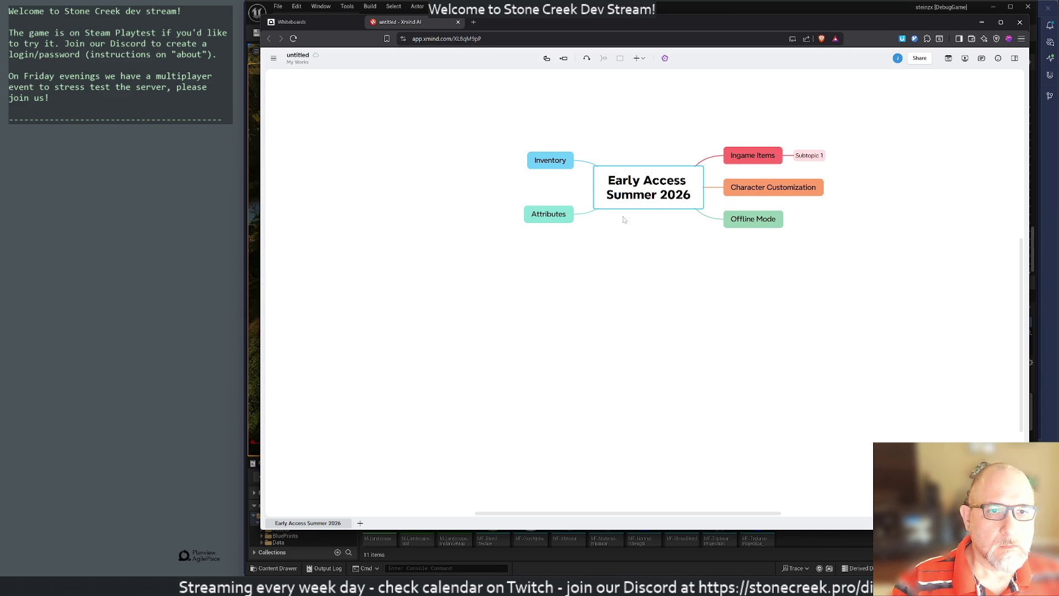
Add main topics 'Current State of the Game', 'Requirements for EA Summer 2026' and 'Requirements for Launch Summer 2027'.
key(Tab)
text(Current State of the Game)
key(Return)
key(Return)
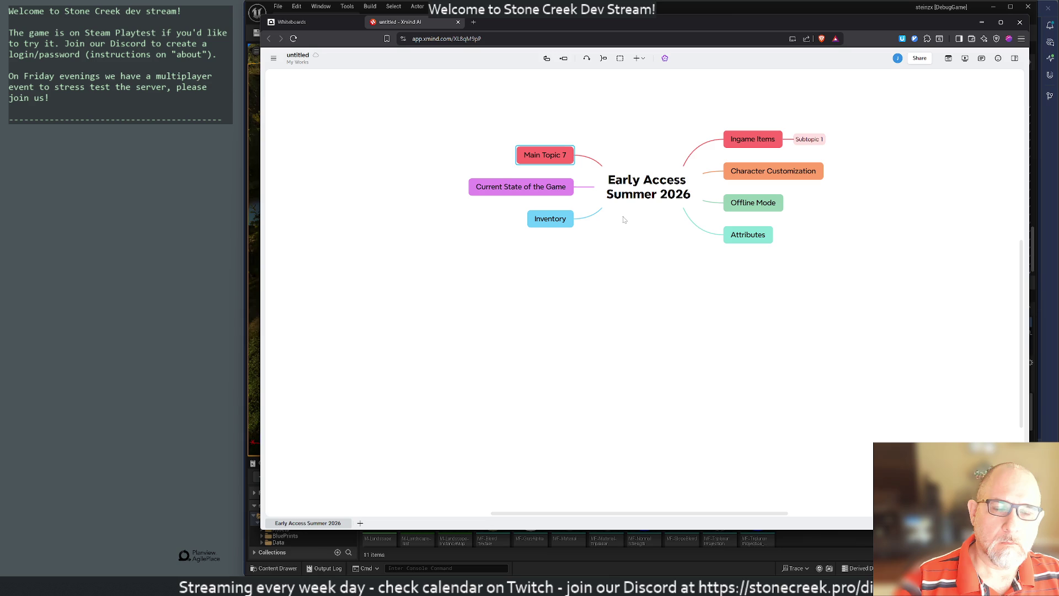
text(Requirements for EA Summer 2026)
key(Return)
key(Return)
text(Requirements for )
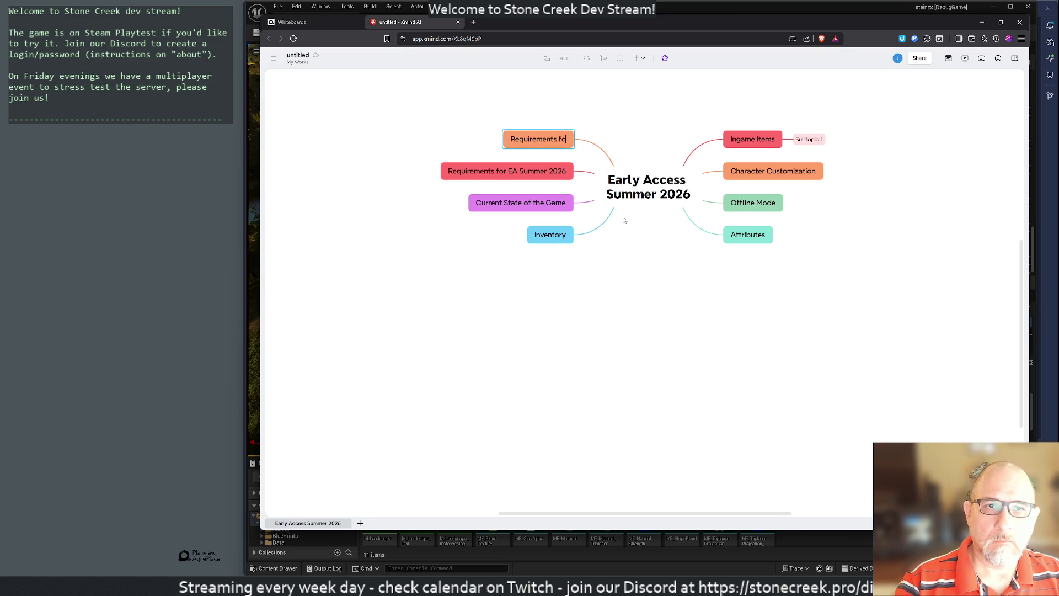
text(Launch S)
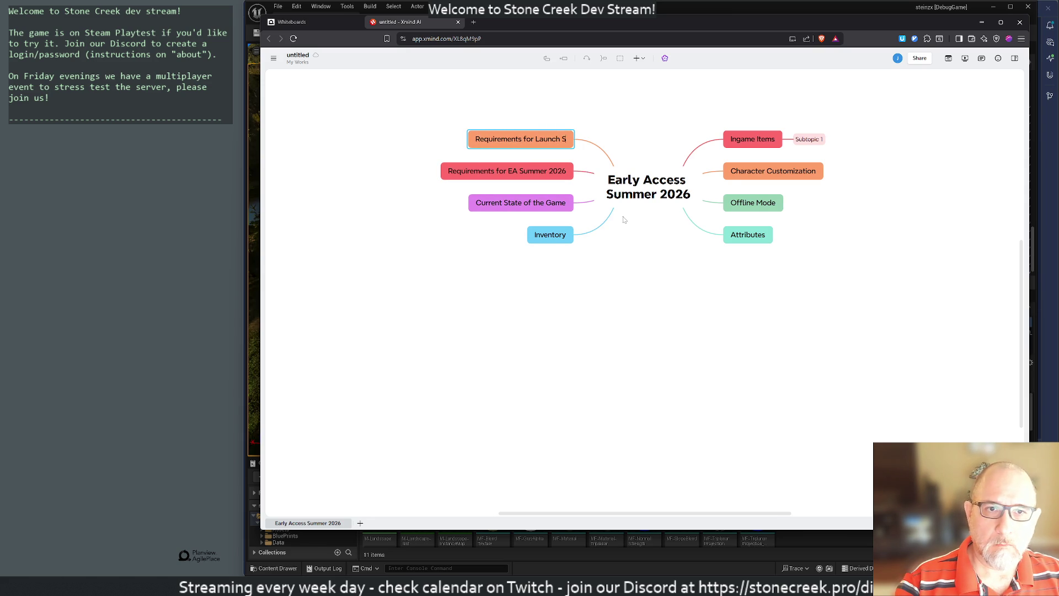
text(ummer 2027)
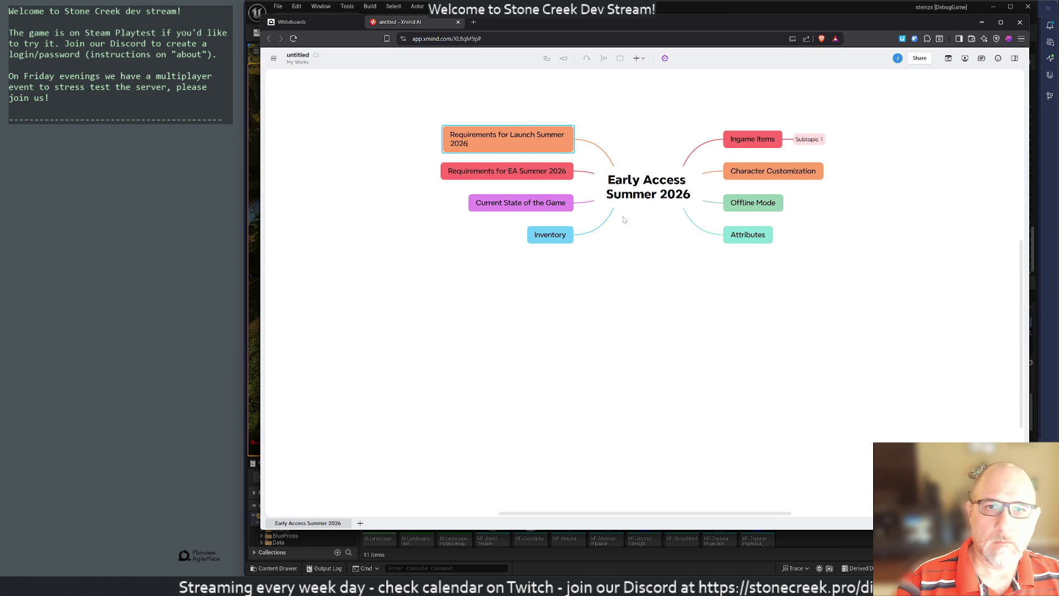
click(624, 345)
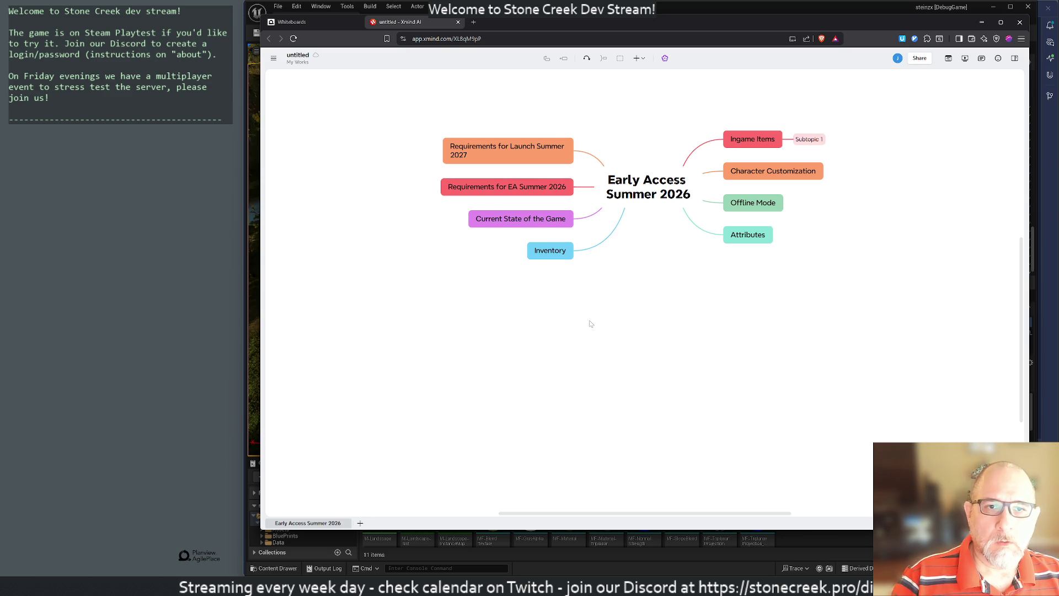
click(696, 195)
click(531, 221)
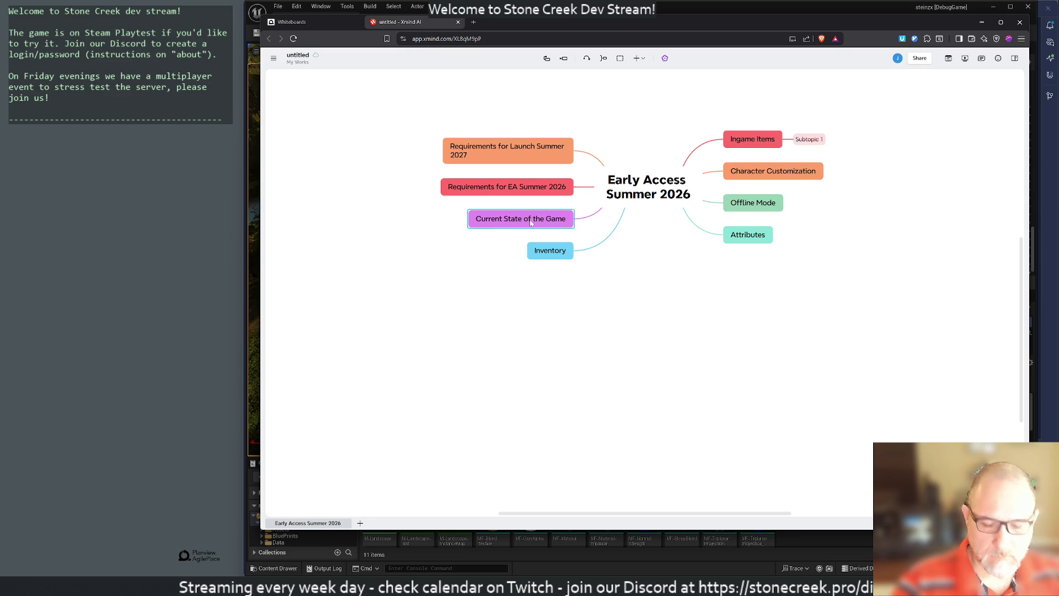
key(Delete)
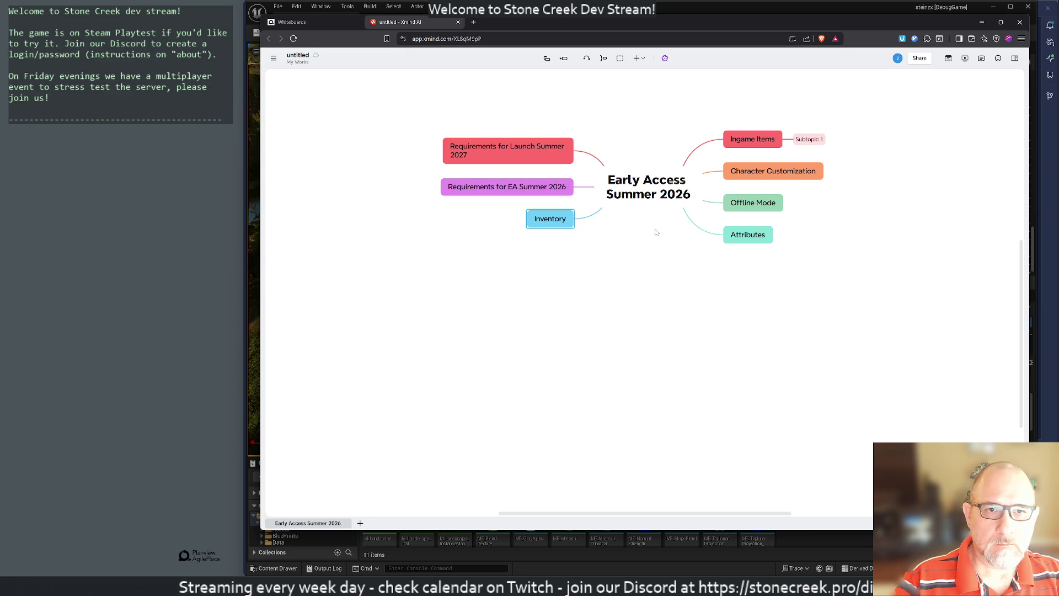
key(ctrl+z)
click(484, 223)
key(Return)
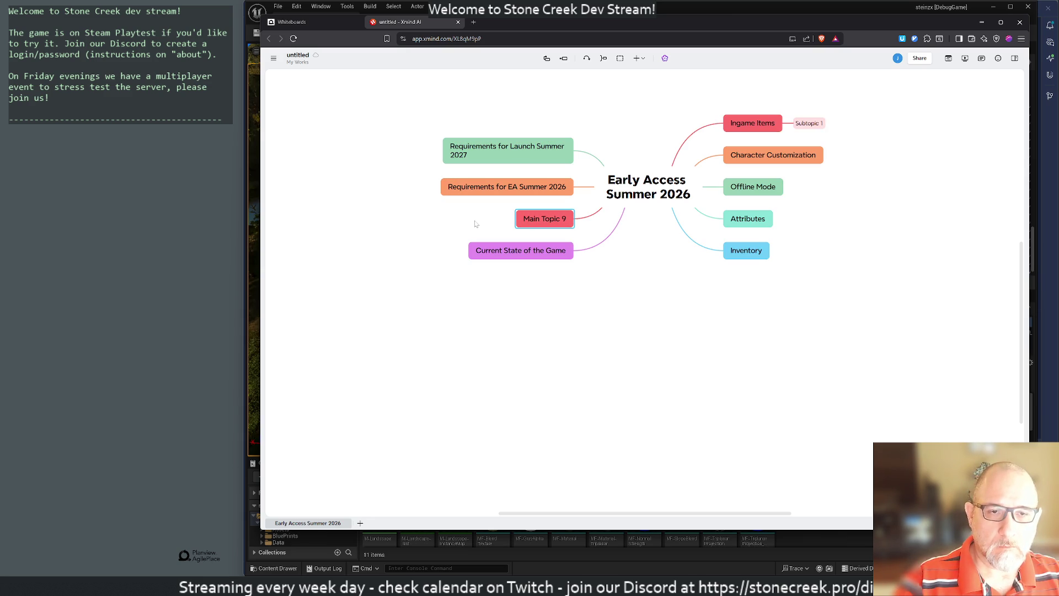
key(Delete)
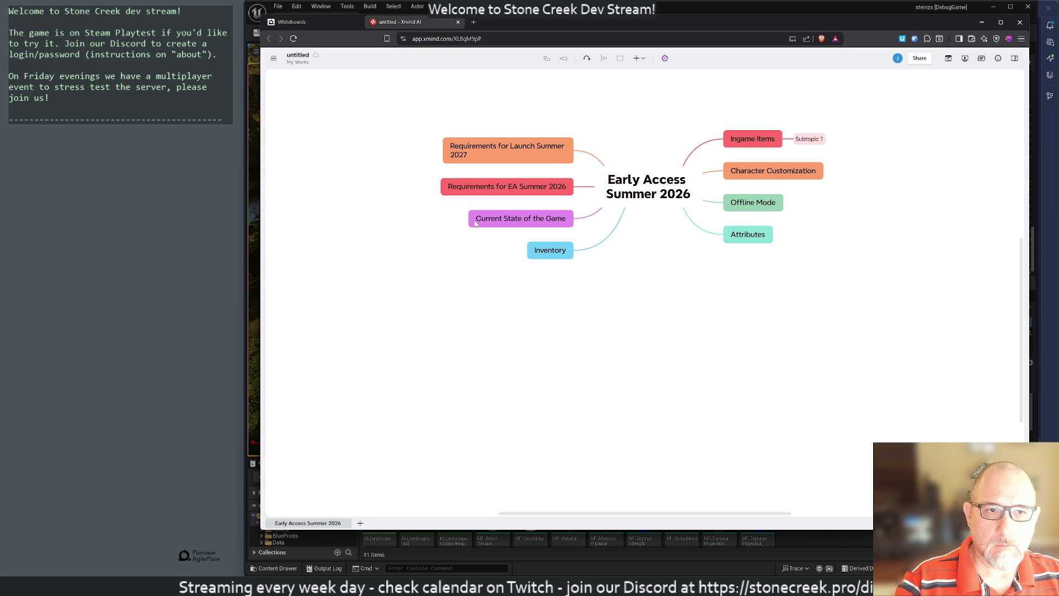
click(476, 222)
Add the note 'Almost no loops, not fun' under Current State of the Game, with its own subtopic.
key(Tab)
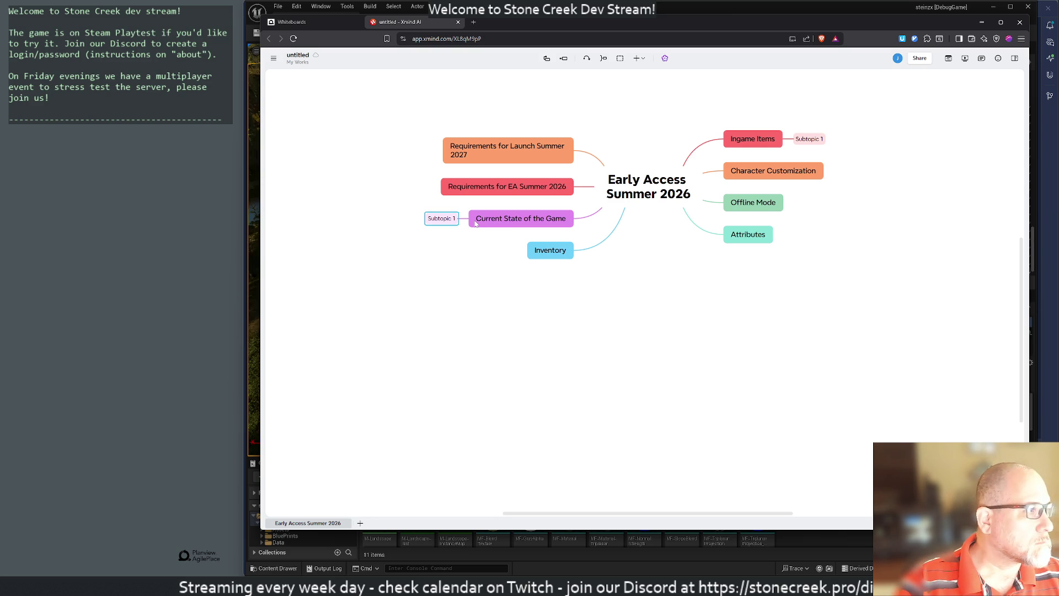
text(Almost no loops)
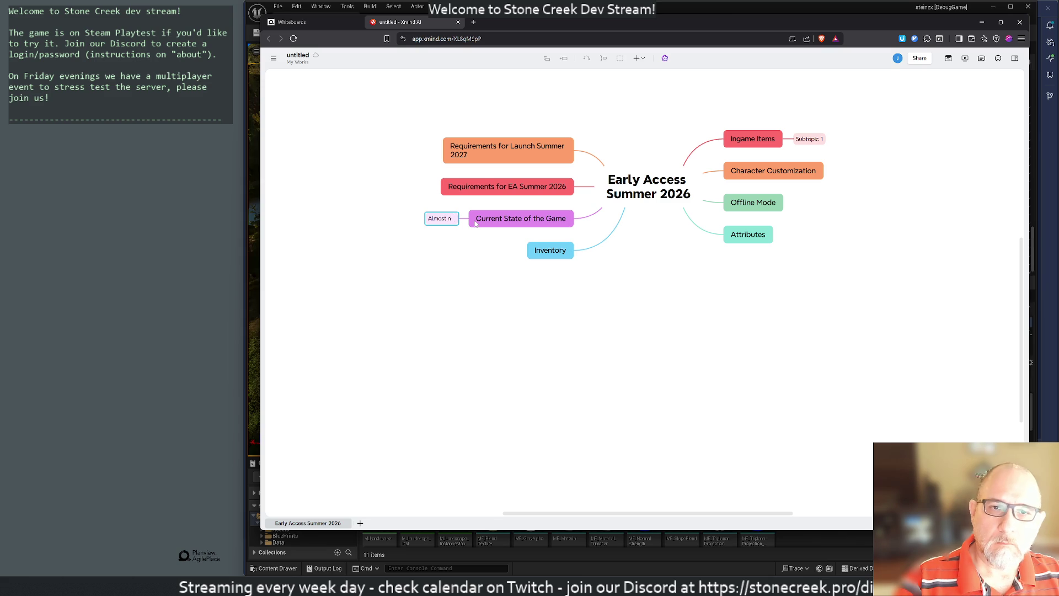
text(,)
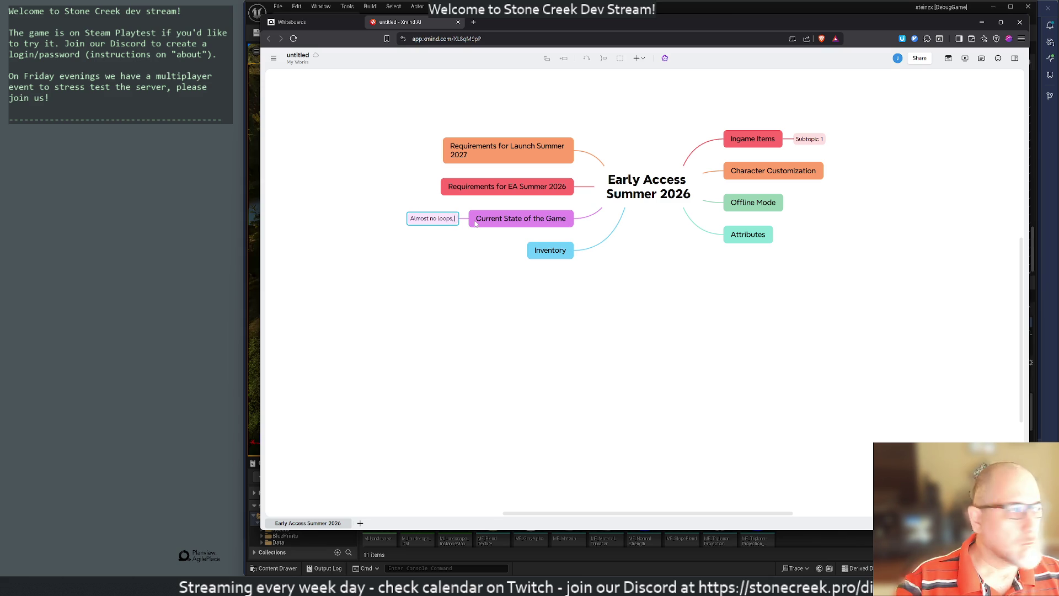
text( not fun)
key(Return)
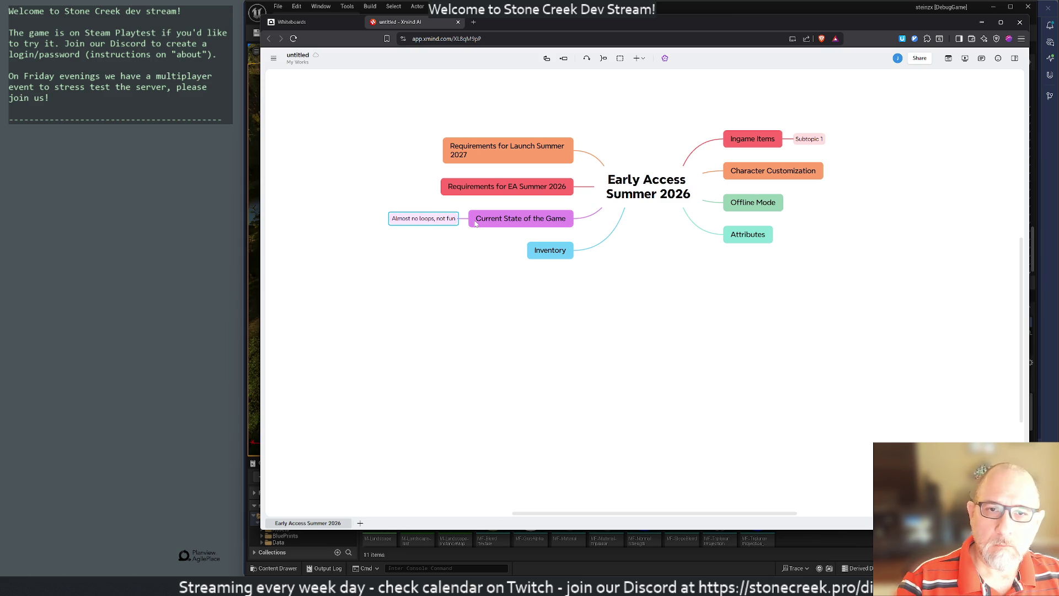
key(Tab)
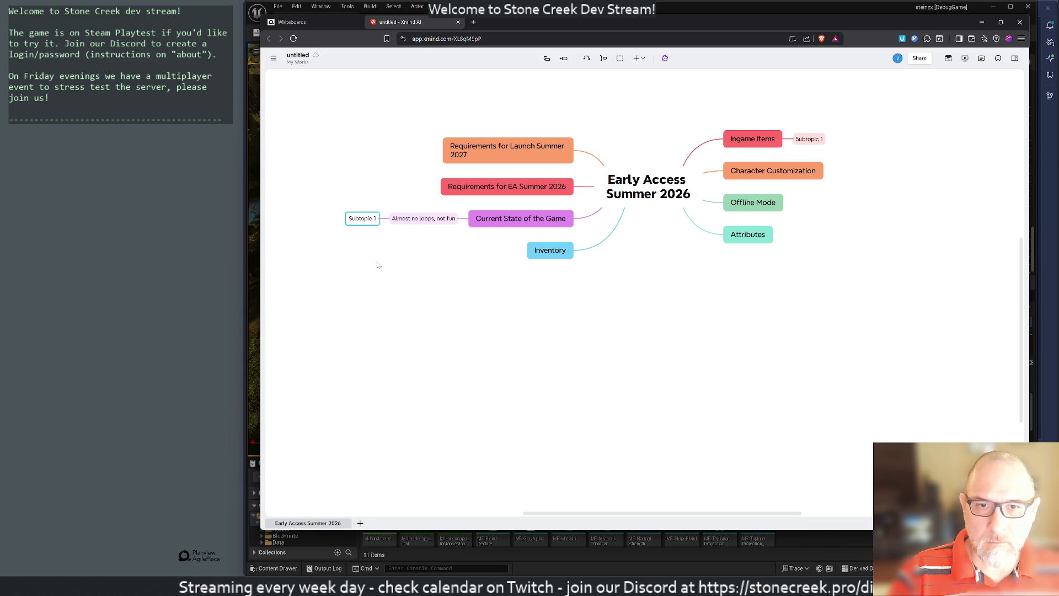
key(Delete)
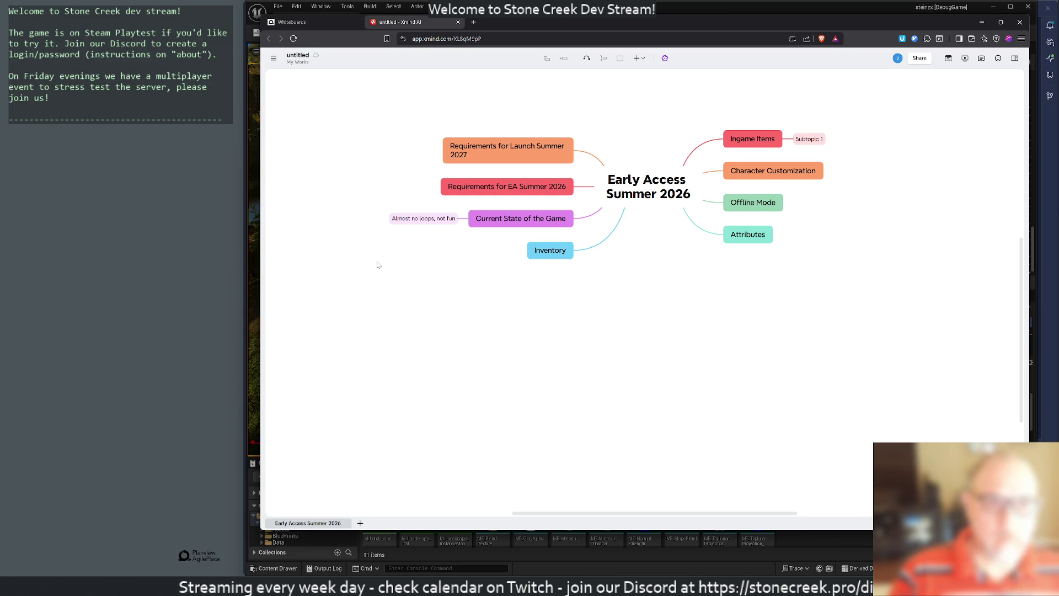
key(f)
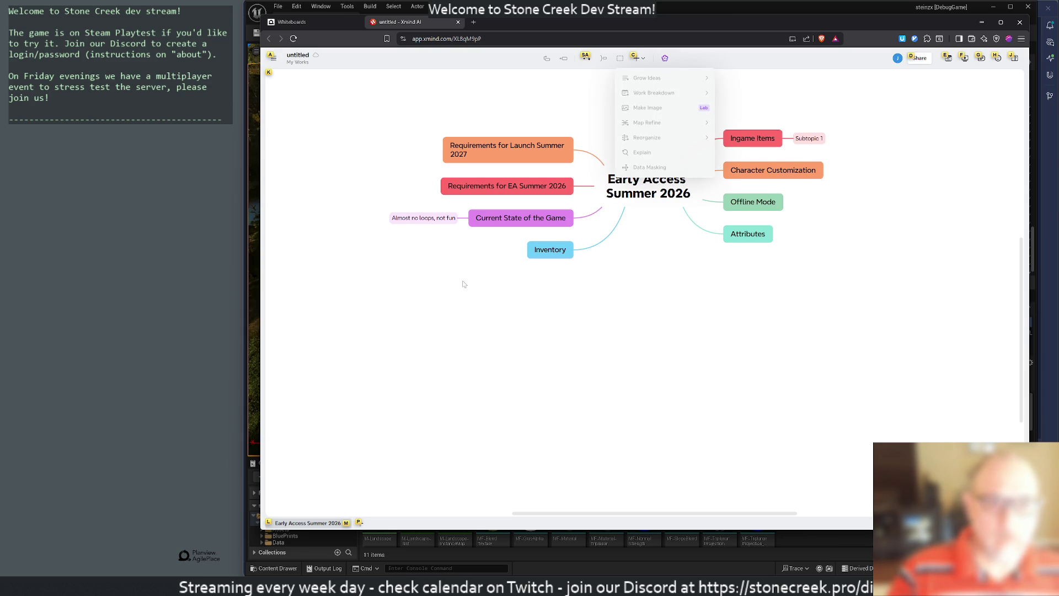
key(Escape)
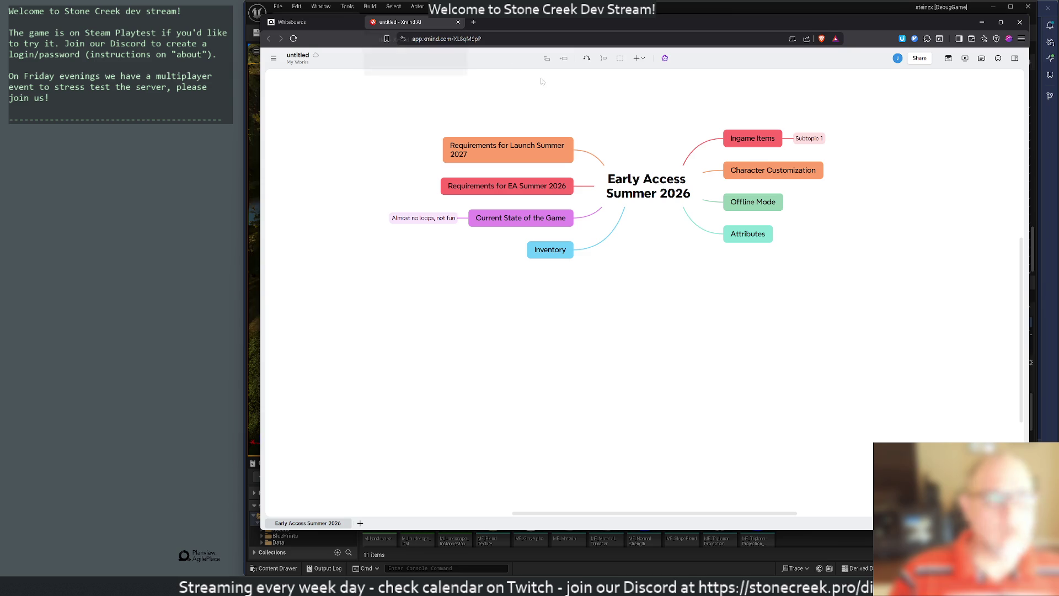
Dock the MindMeister map window into the browser's tab bar and pan the map left.
mouse_move(1047, 61)
mouse_down()
mouse_move(772, 66)
mouse_move(557, 34)
mouse_up()
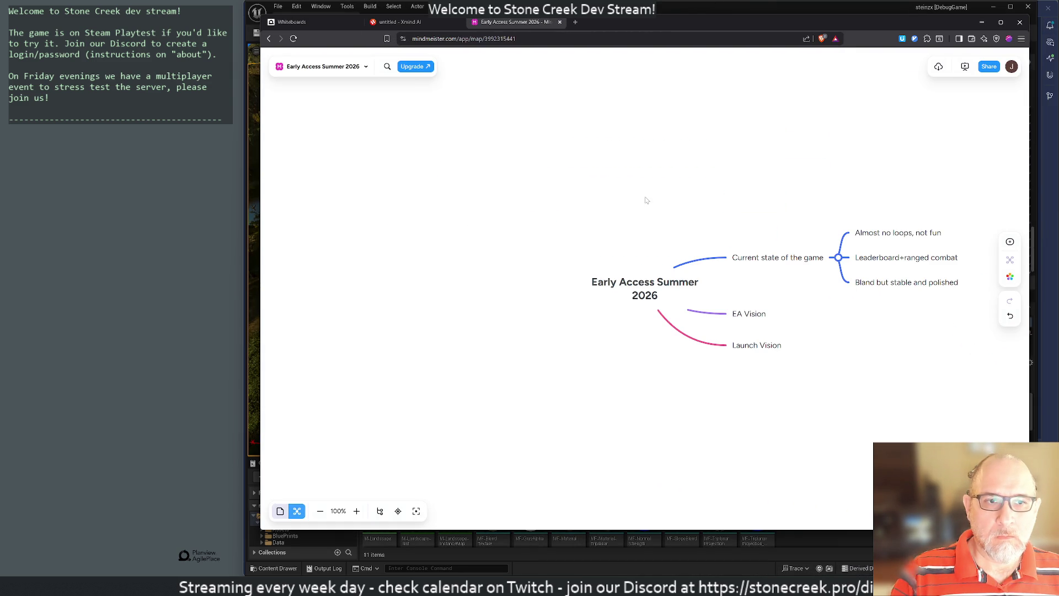
right_click(528, 152)
click(677, 175)
drag(676, 186, 551, 160)
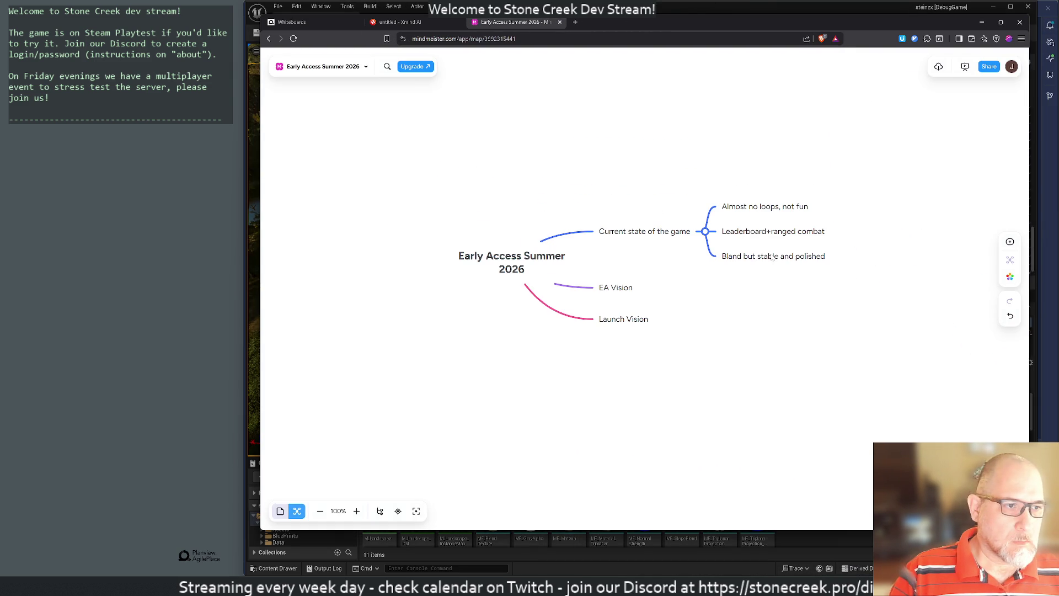
Preview the Prism, Ocean, Vintage, Sunset, Color Burst and Meister map themes.
click(1010, 277)
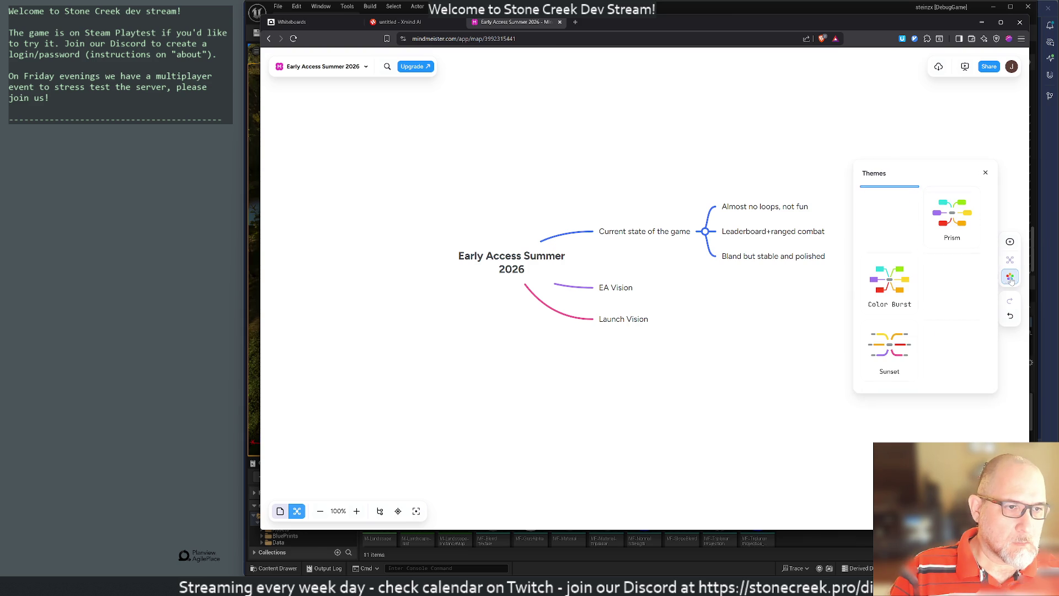
click(953, 217)
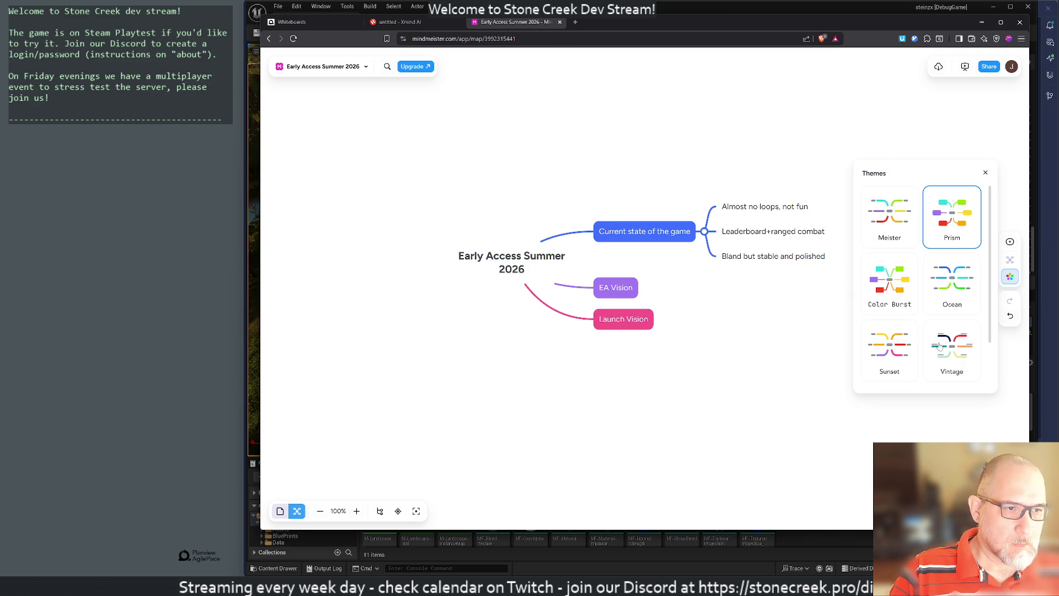
click(948, 287)
click(953, 360)
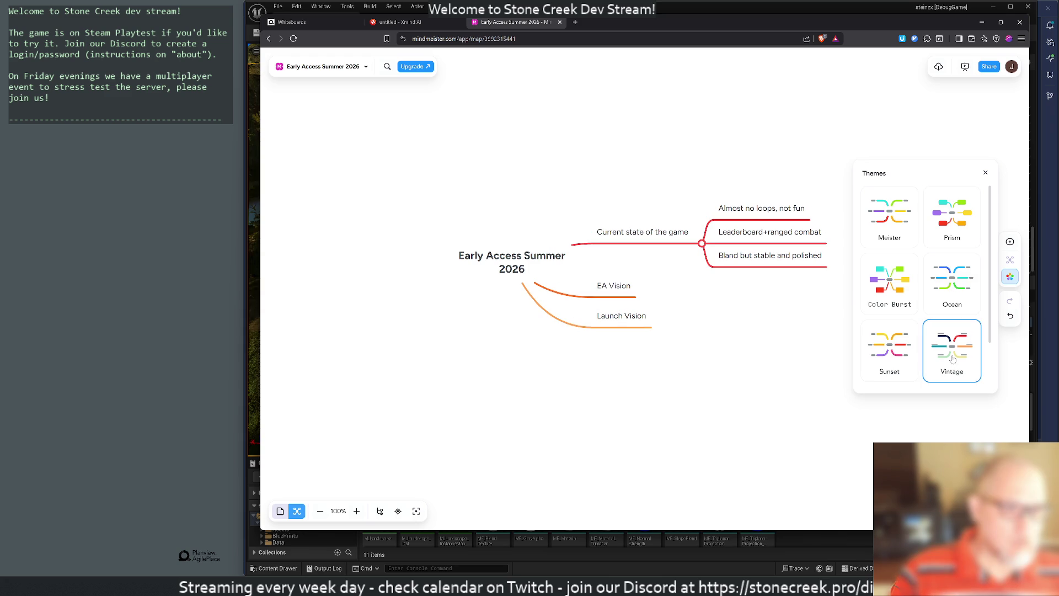
click(893, 356)
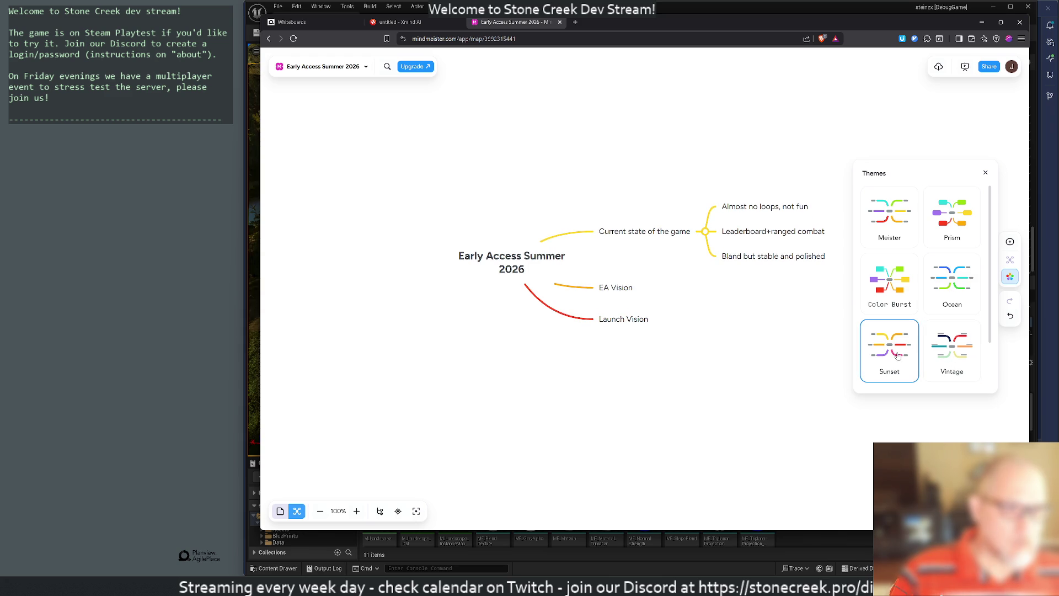
click(879, 278)
click(955, 218)
click(883, 215)
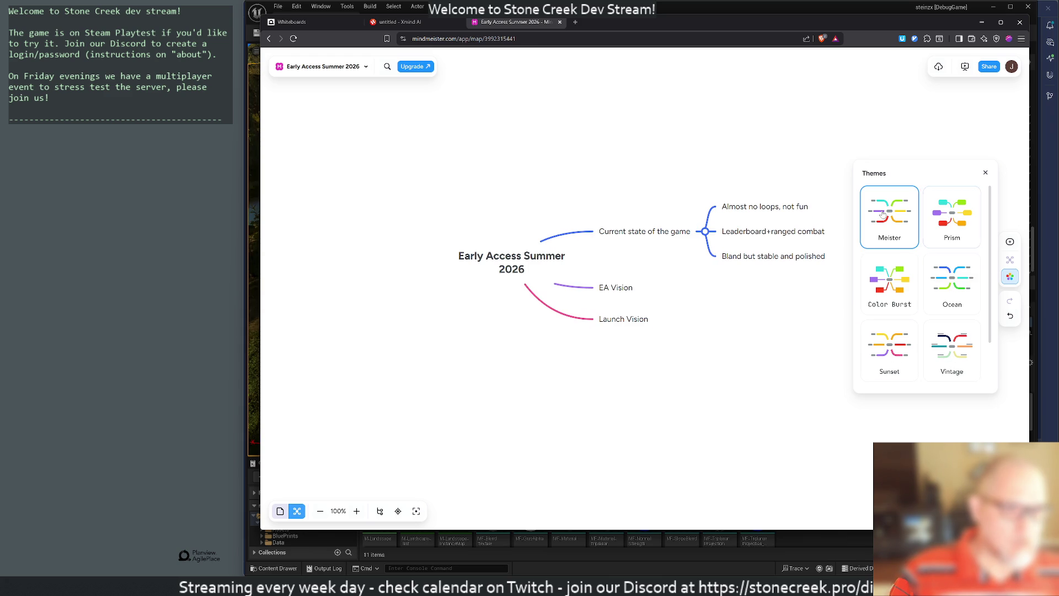
Cycle through Vintage, Meister, Color Burst and Prism again, then settle on Ocean and close the list.
click(957, 353)
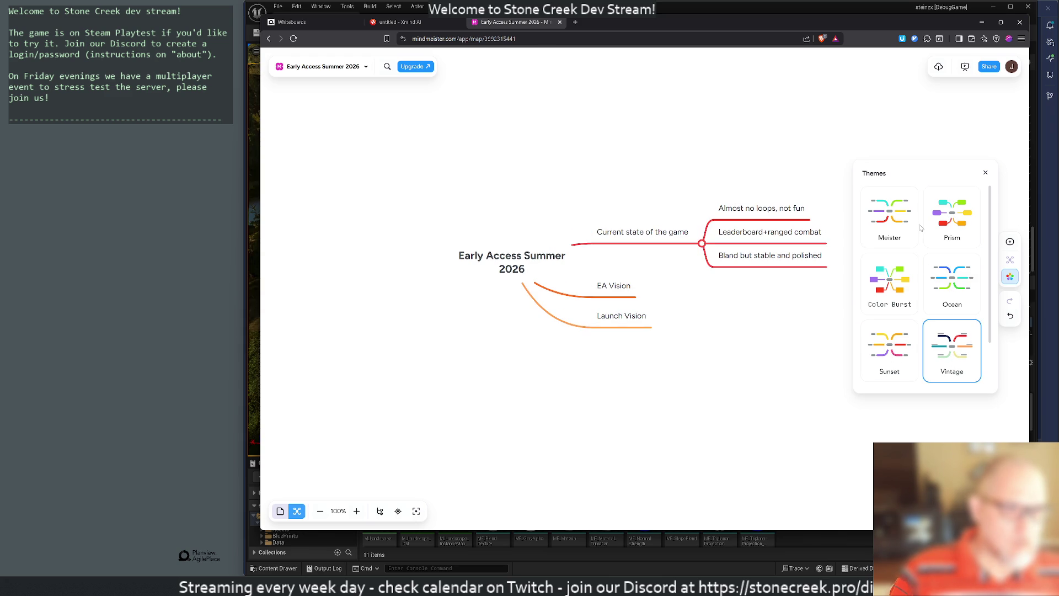
click(891, 216)
click(892, 298)
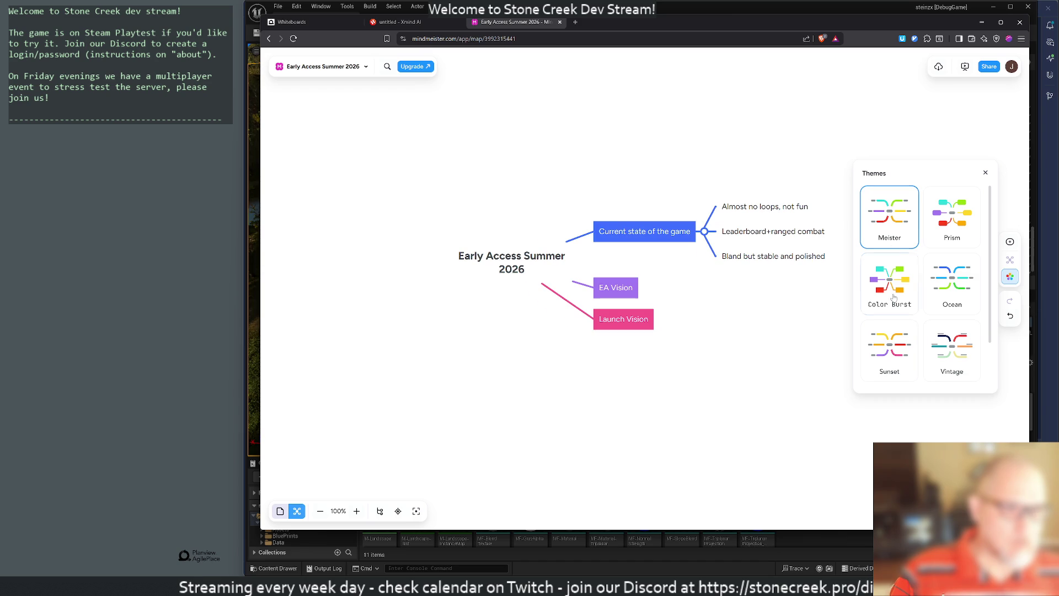
click(948, 224)
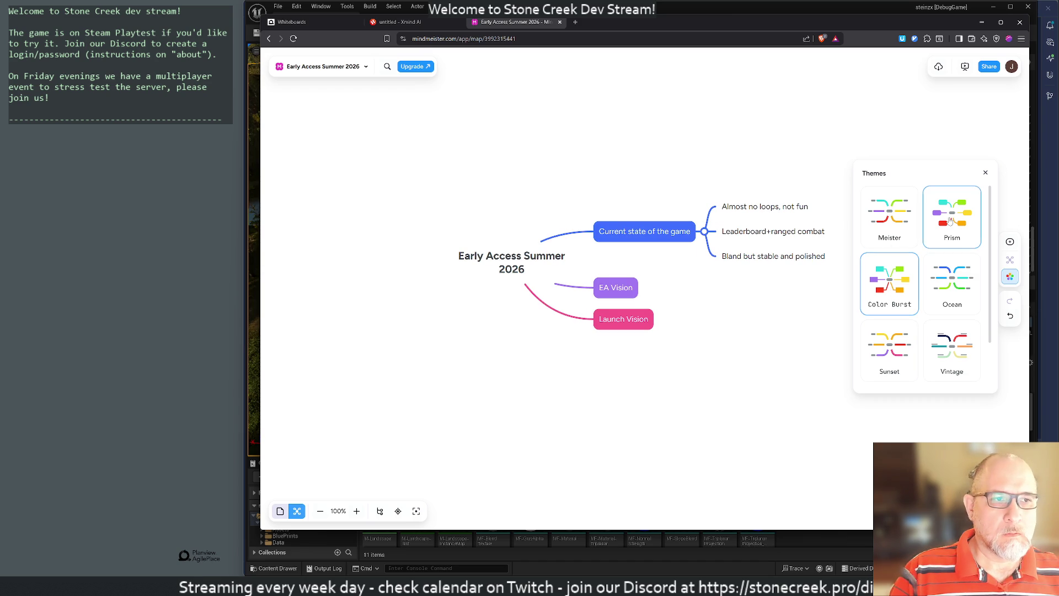
click(957, 275)
right_click(713, 262)
click(670, 312)
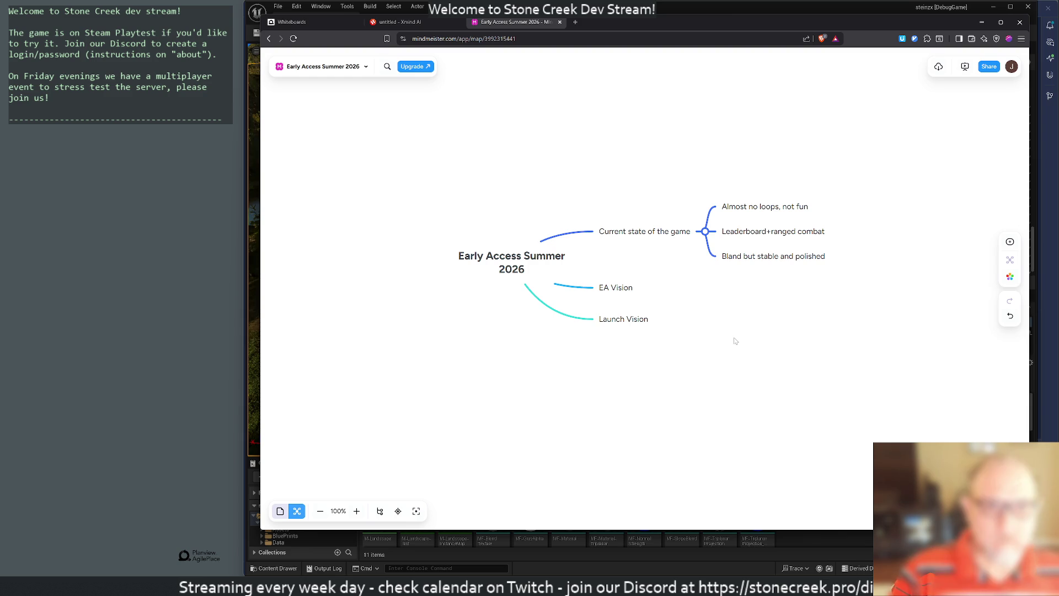
Move between the central topic, EA Vision and Current state of the game topics with the arrow keys.
key(Right)
key(Right)
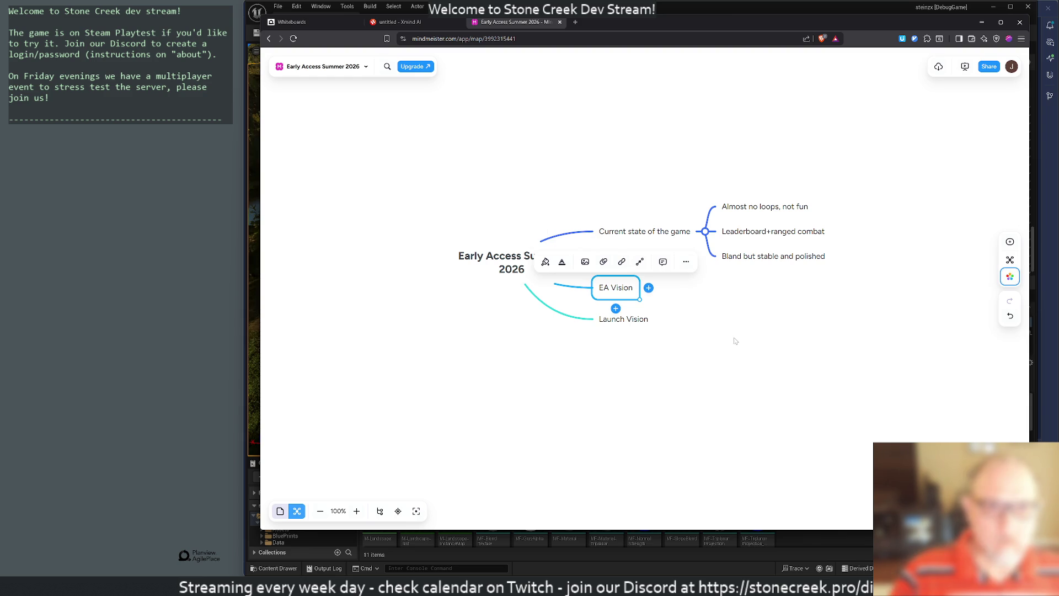
key(Left)
key(Right)
key(Up)
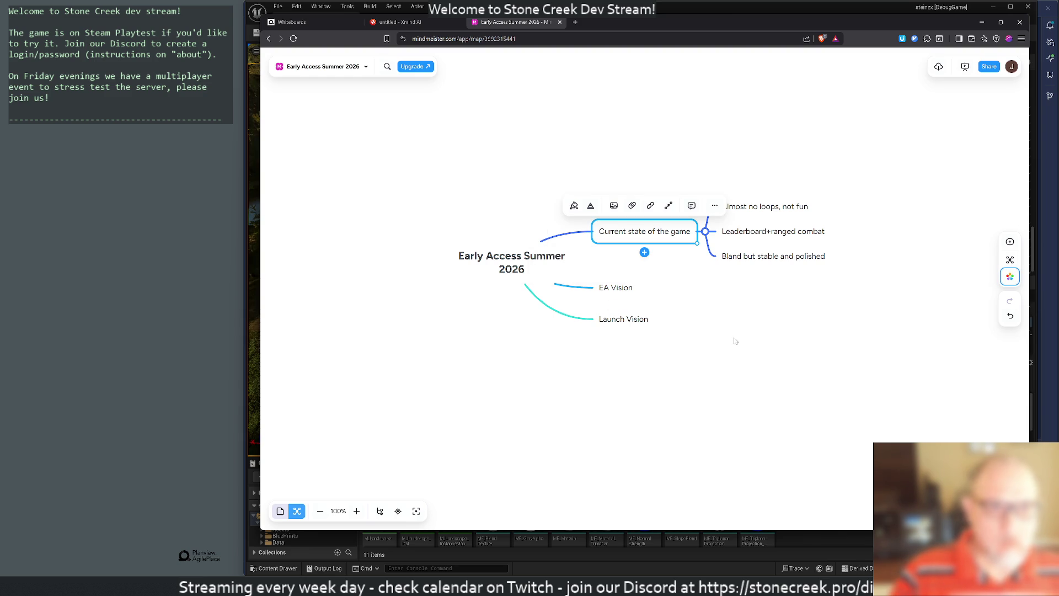
key(Right)
key(Up)
key(Down)
key(Down)
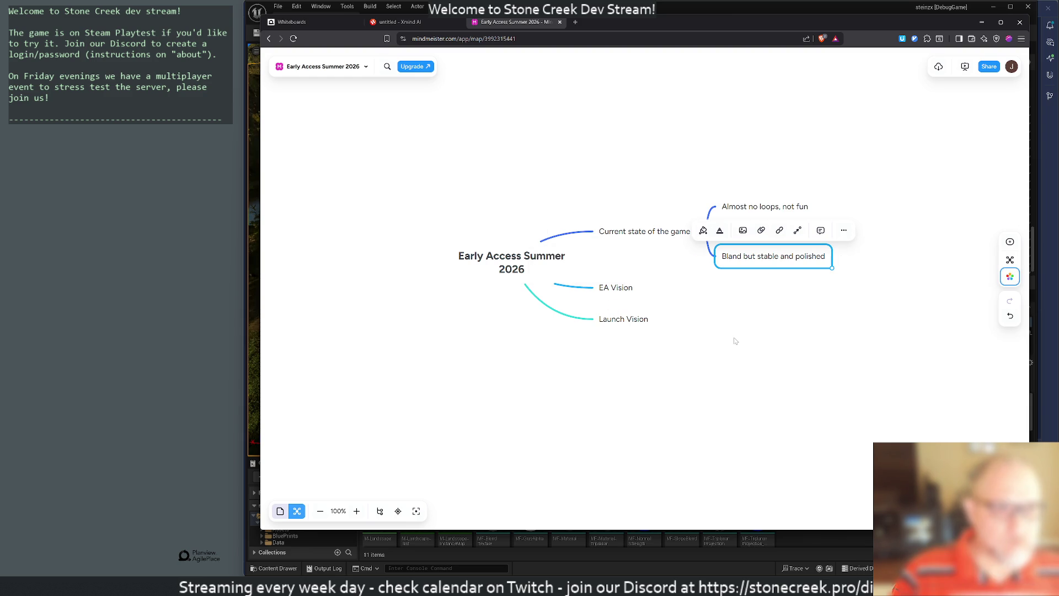
key(Left)
key(Down)
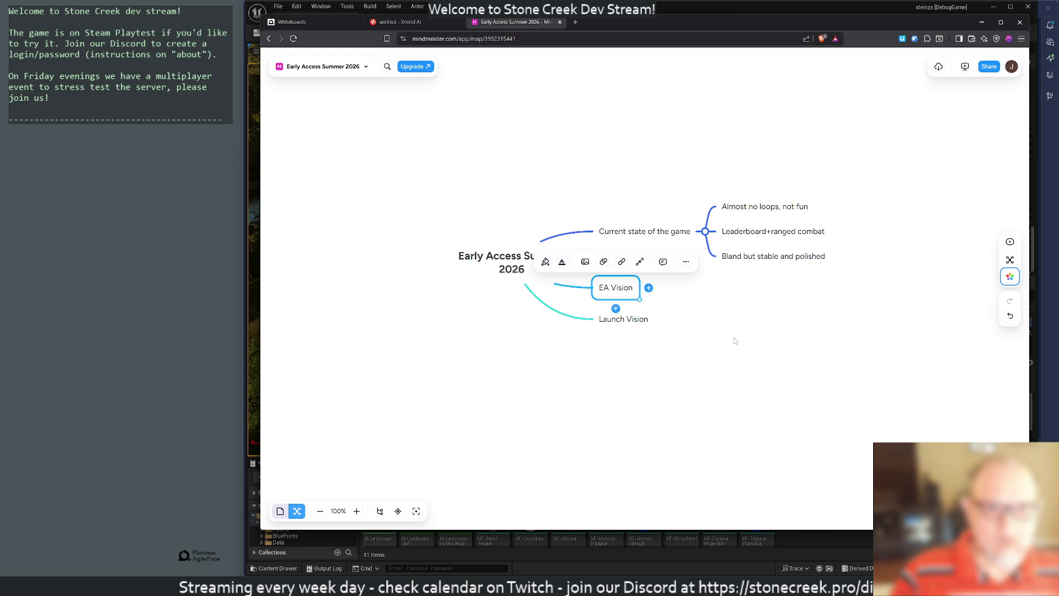
Reload the MindMeister page twice, open and close EA Vision's more-actions menu, then return to Xmind AI.
key(F5)
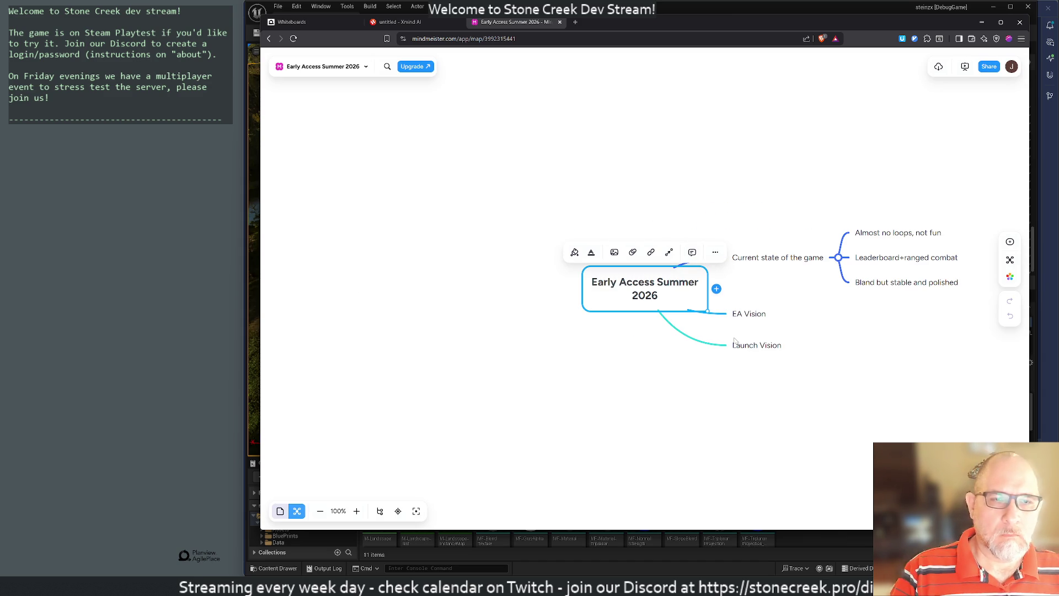
key(Right)
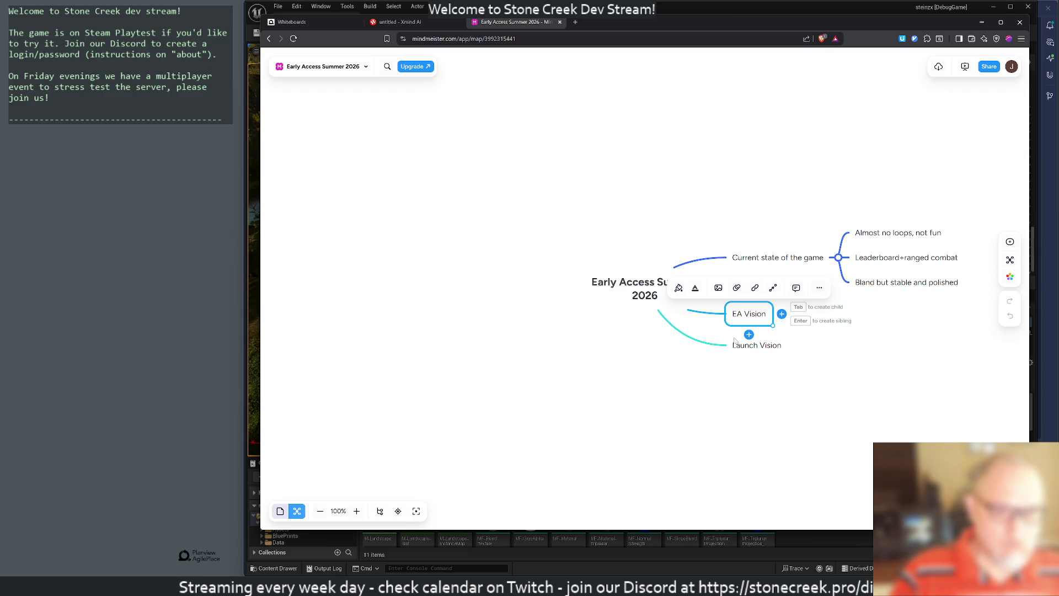
key(F5)
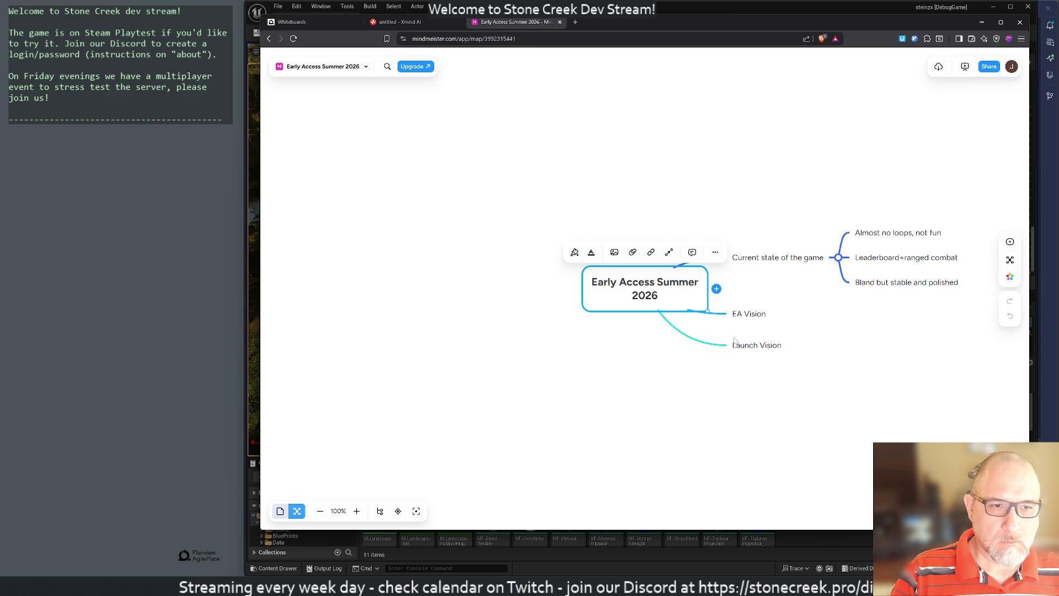
key(Right)
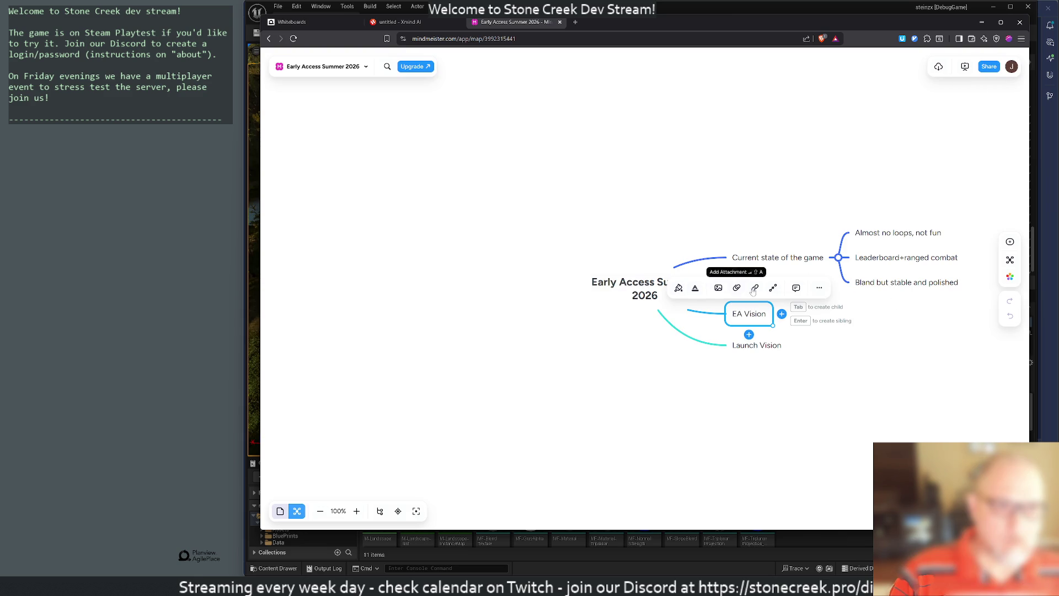
click(817, 289)
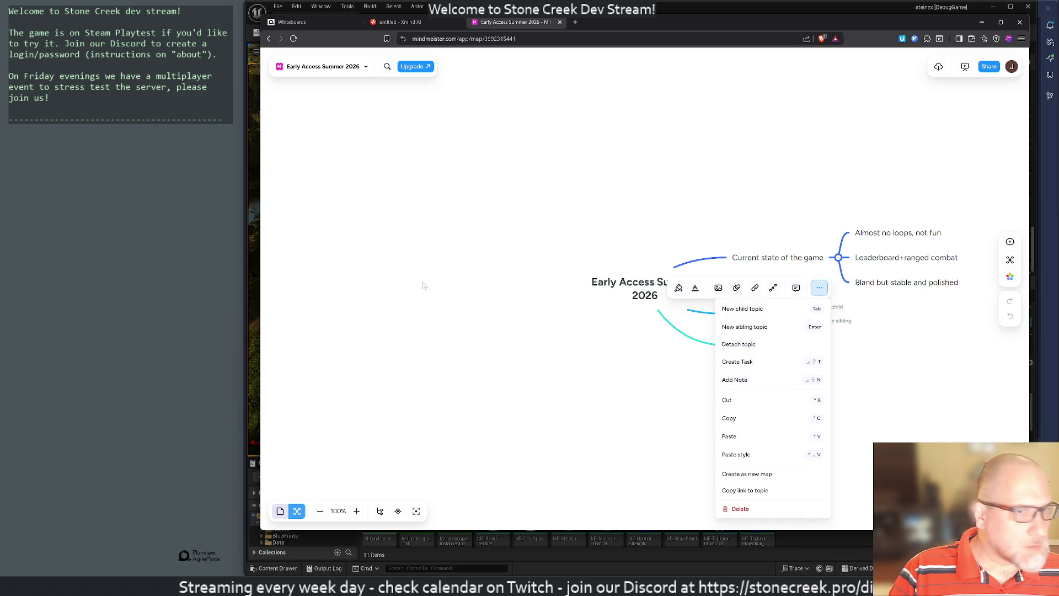
click(421, 406)
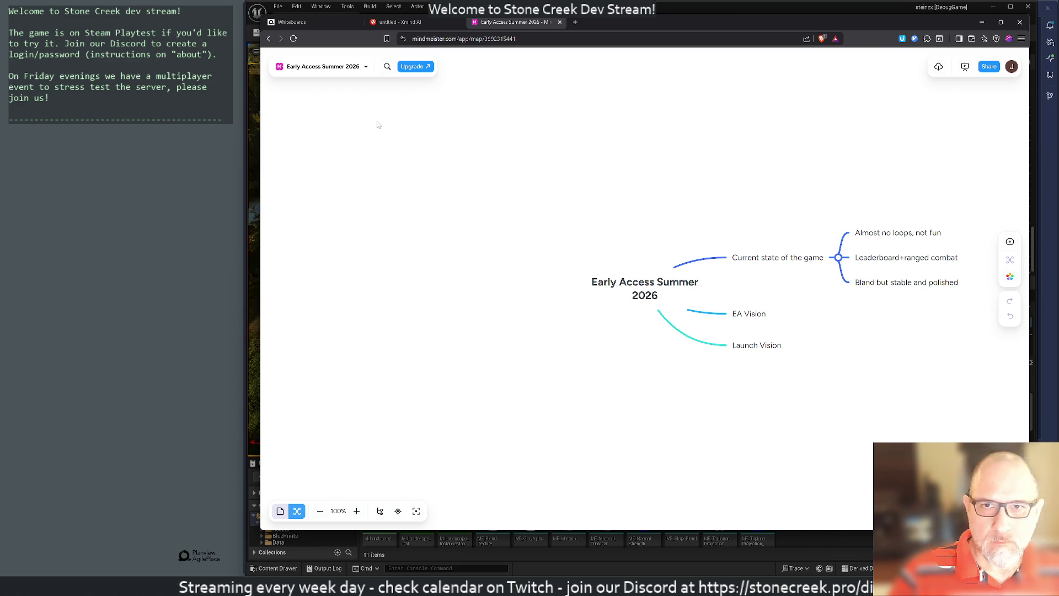
click(397, 22)
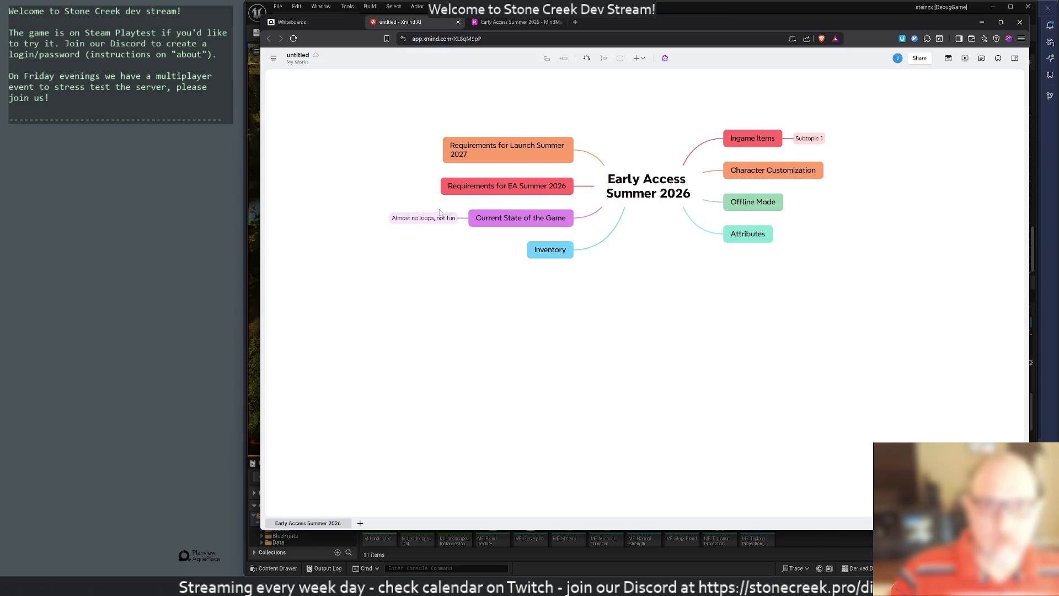
Scroll through Xmind's keyboard shortcut list from the main menu, then open a new blank browser tab.
click(273, 58)
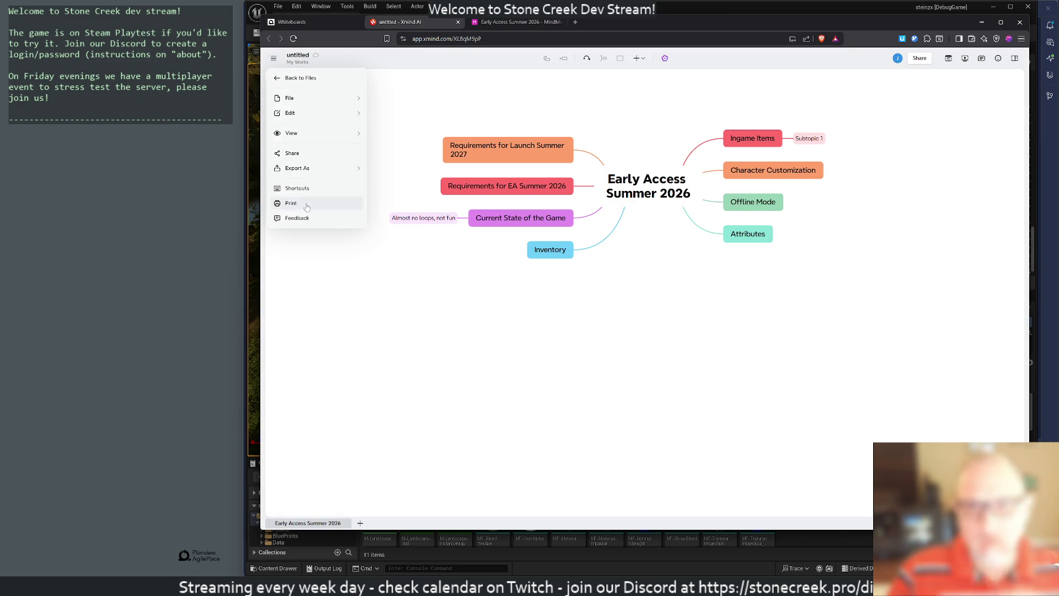
click(297, 189)
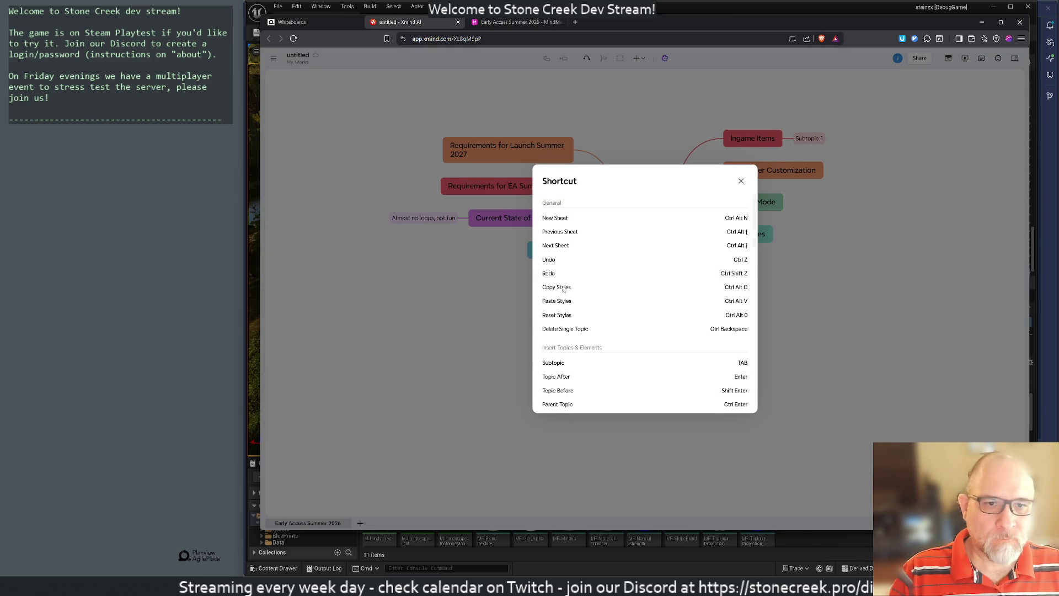
scroll(678, 327, down, 3)
scroll(678, 327, down, 2)
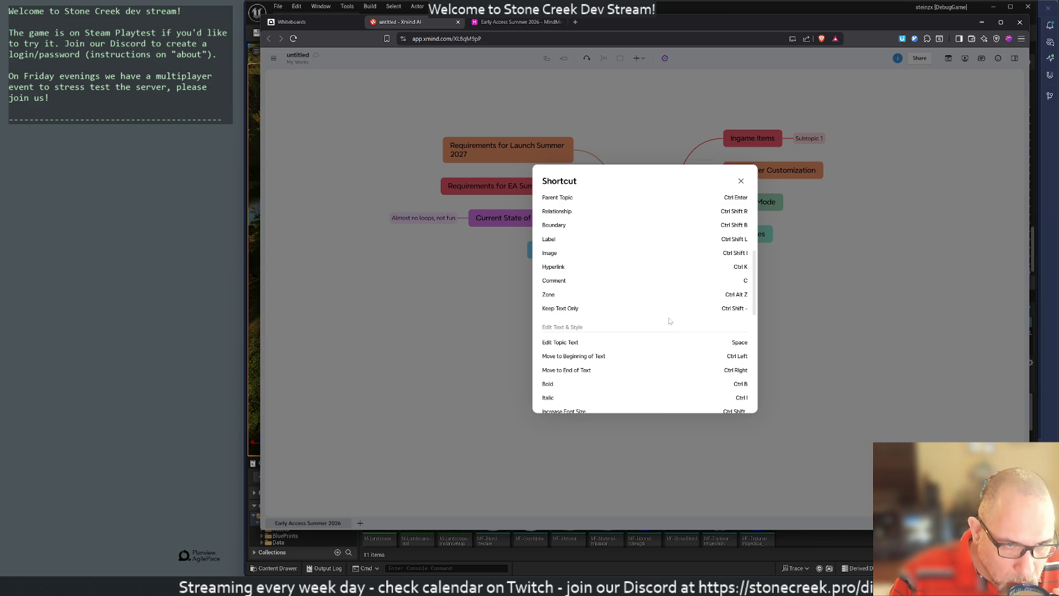
scroll(669, 321, down, 2)
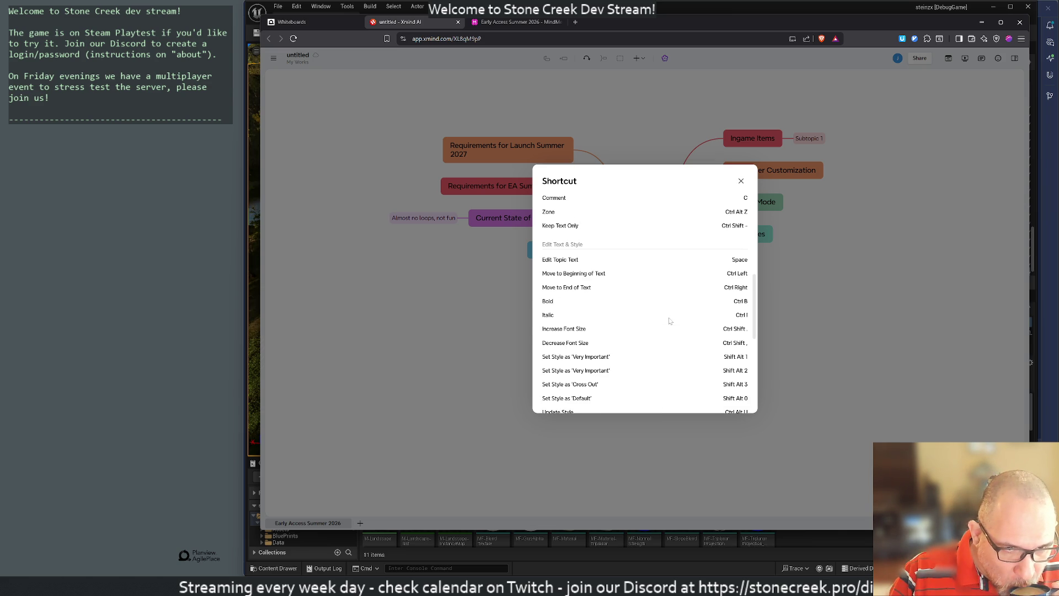
scroll(668, 319, down, 3)
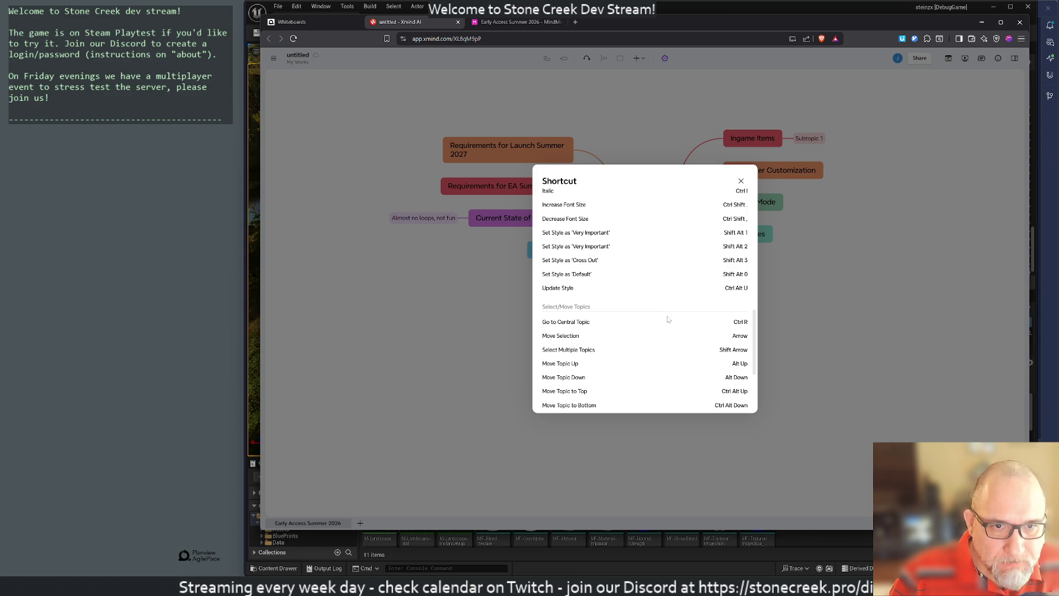
scroll(668, 319, down, 1)
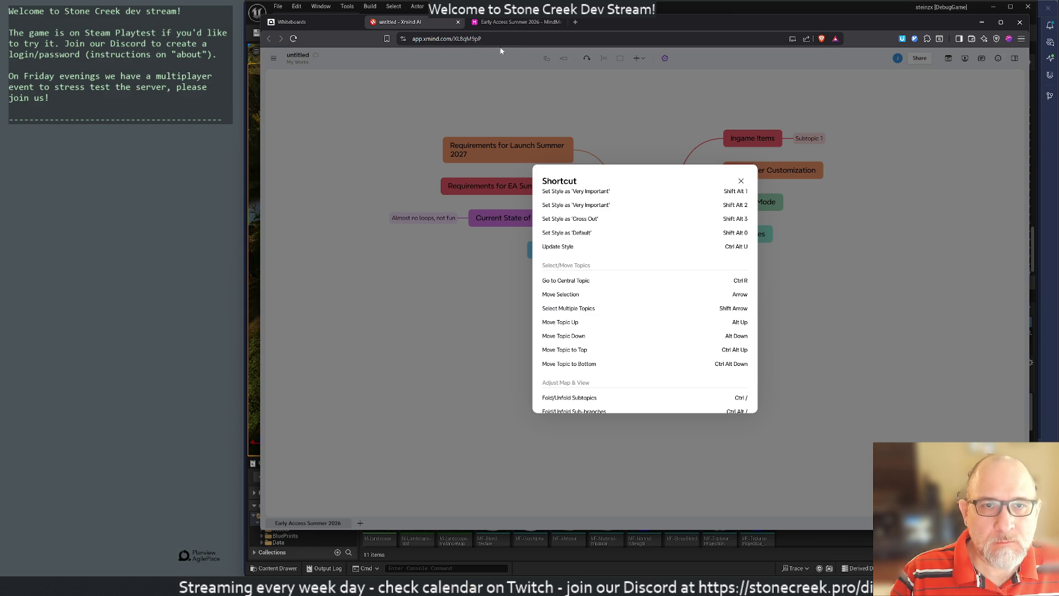
click(574, 22)
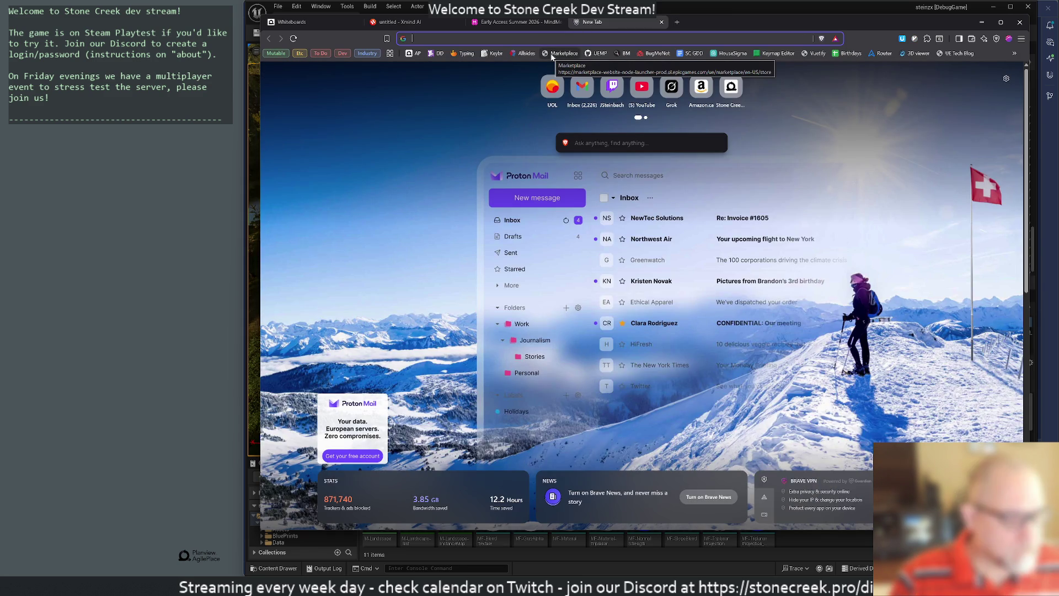
Discard the 'which mind' search and load gemini.google.com in the new tab.
text(which mind)
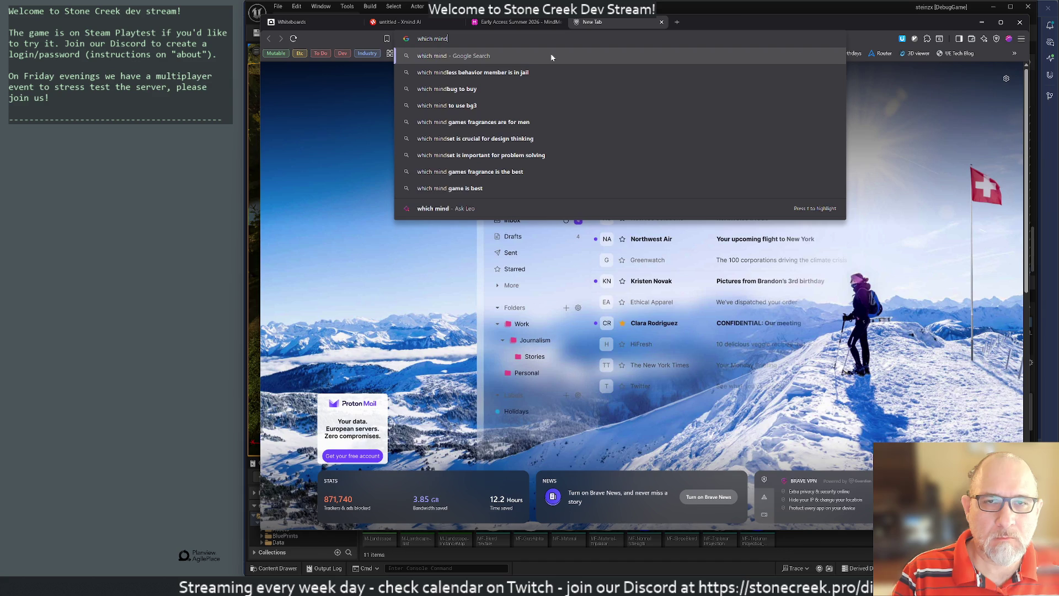
key(BackSpace)
key(BackSpace)
key(BackSpace)
text(gemini.google.com)
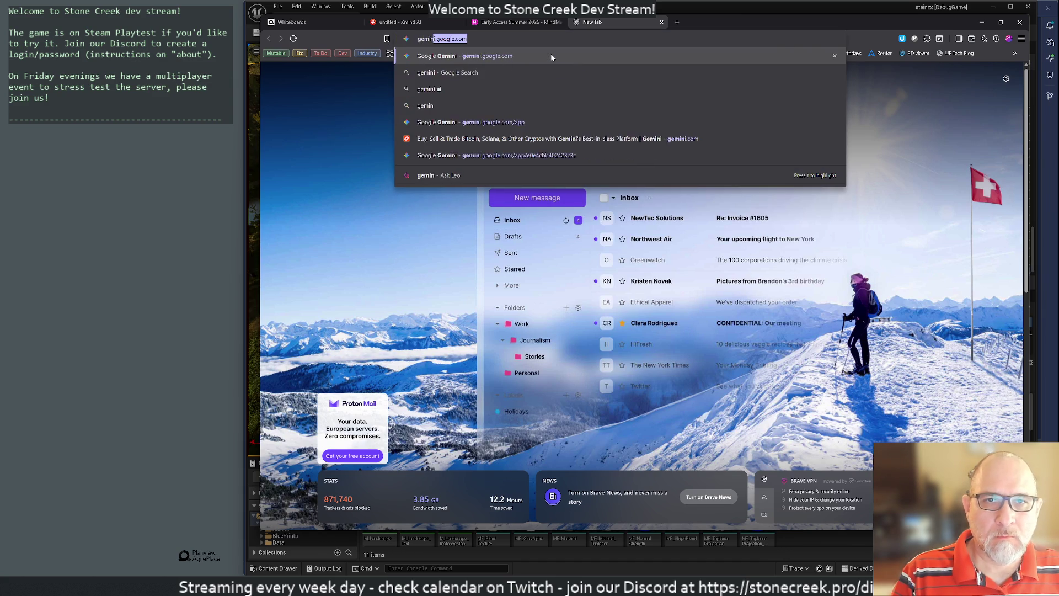
key(Return)
Ask Gemini which free tool, XMind AI or MindMeister, works better with keyboard shortcuts.
text(i'm)
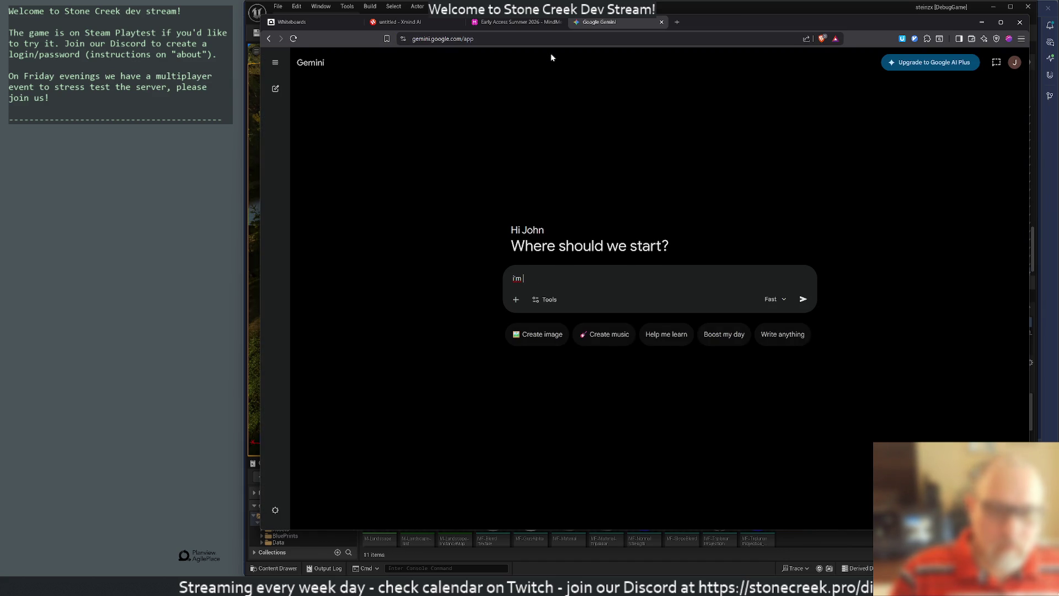
key(BackSpace)
key(BackSpace)
key(BackSpace)
text(i)
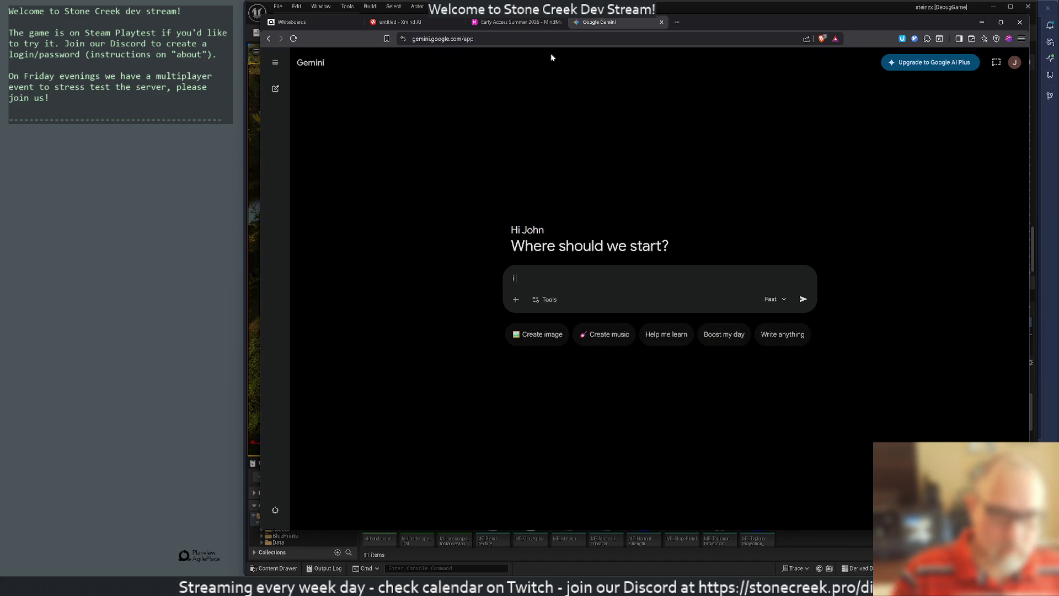
text('m working with some mind maps and tr)
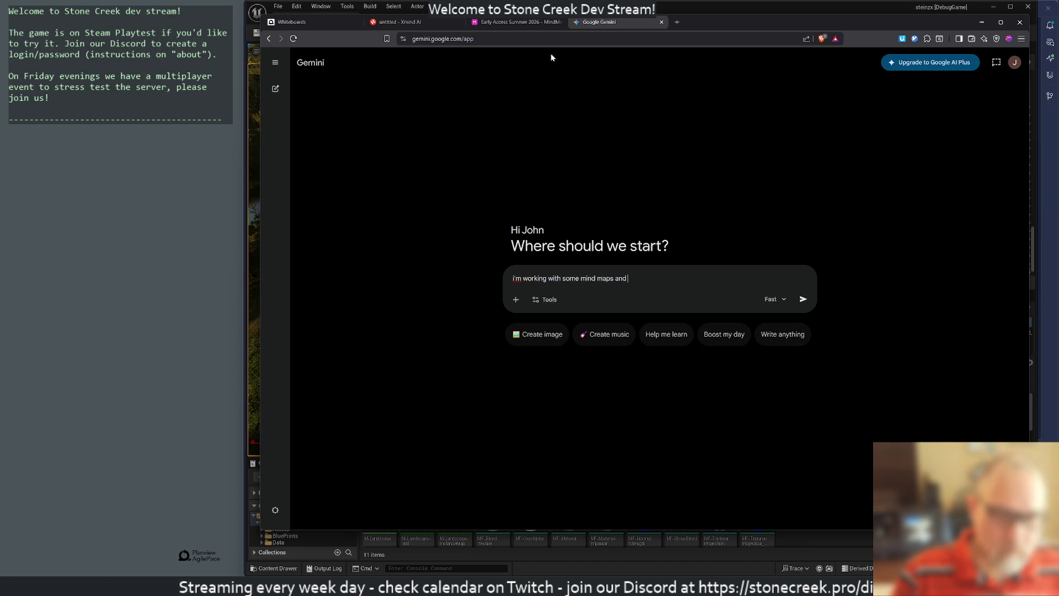
text(ying t)
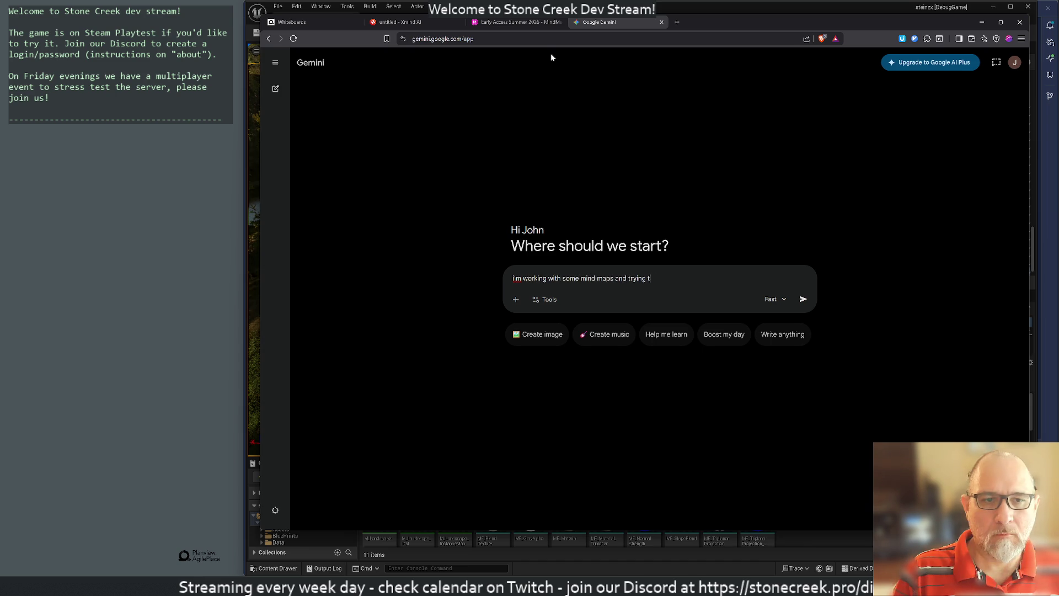
text(o determine a fre)
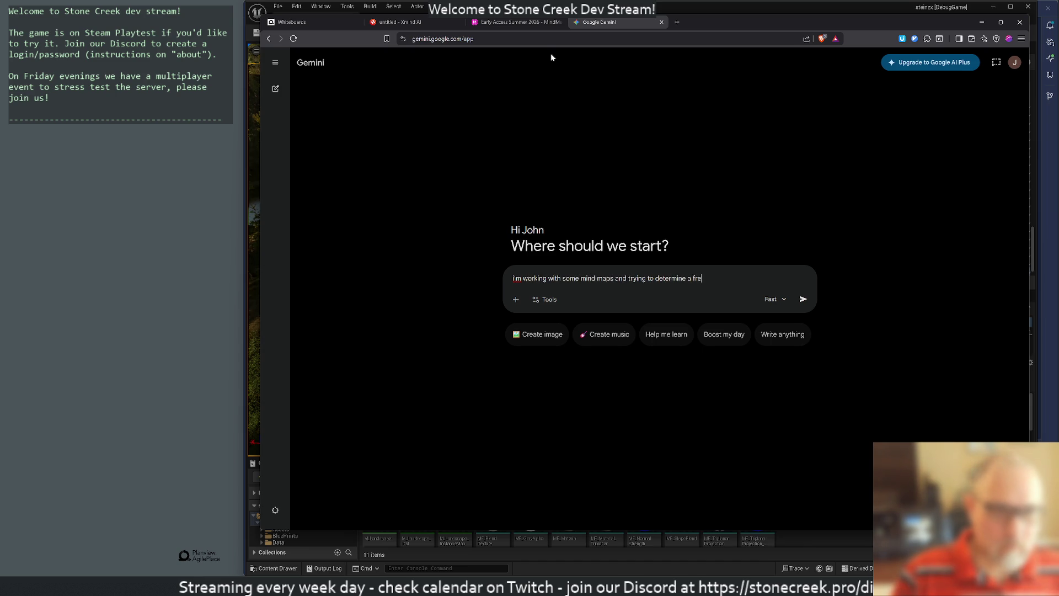
text(e tool to use. I'm eva)
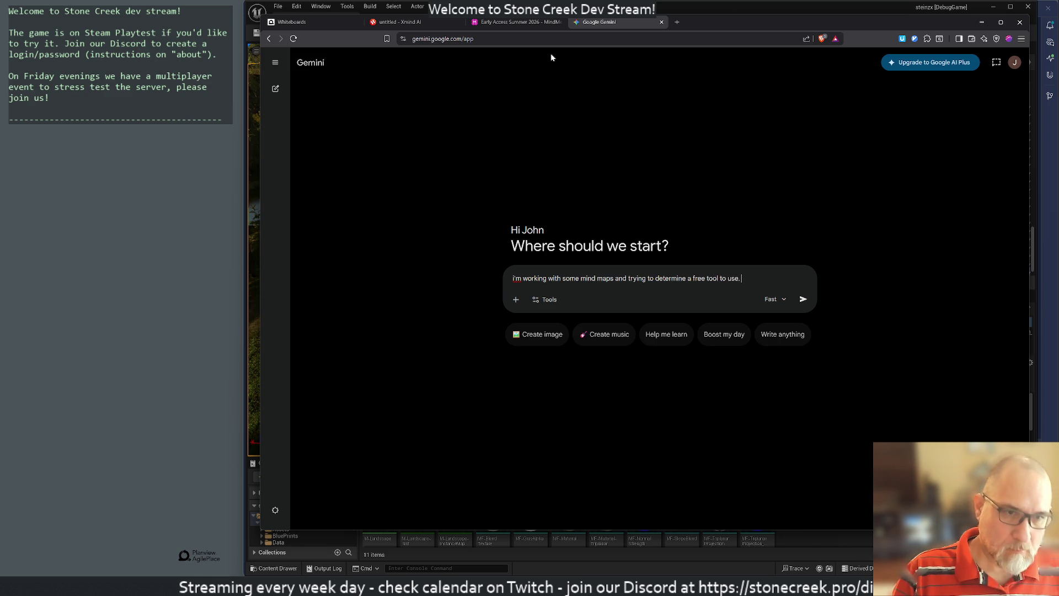
text(luating X)
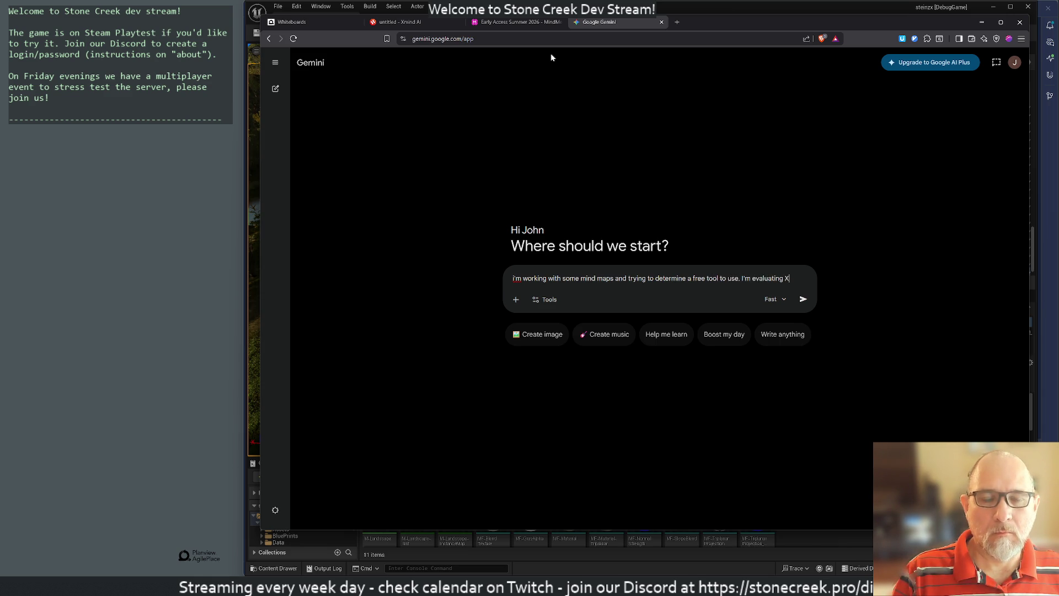
text(Mind AI)
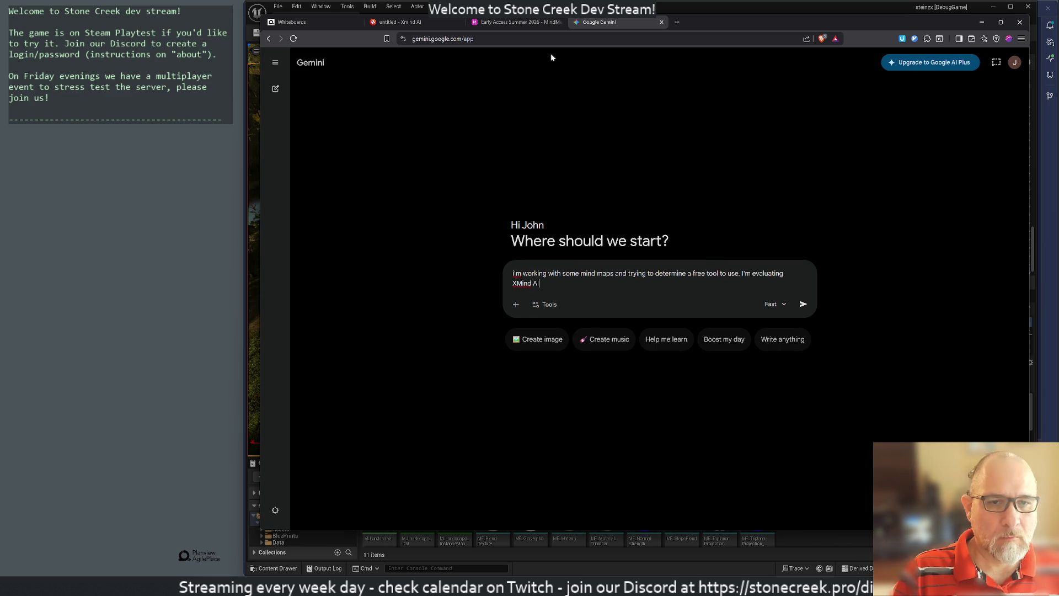
text( and Mind)
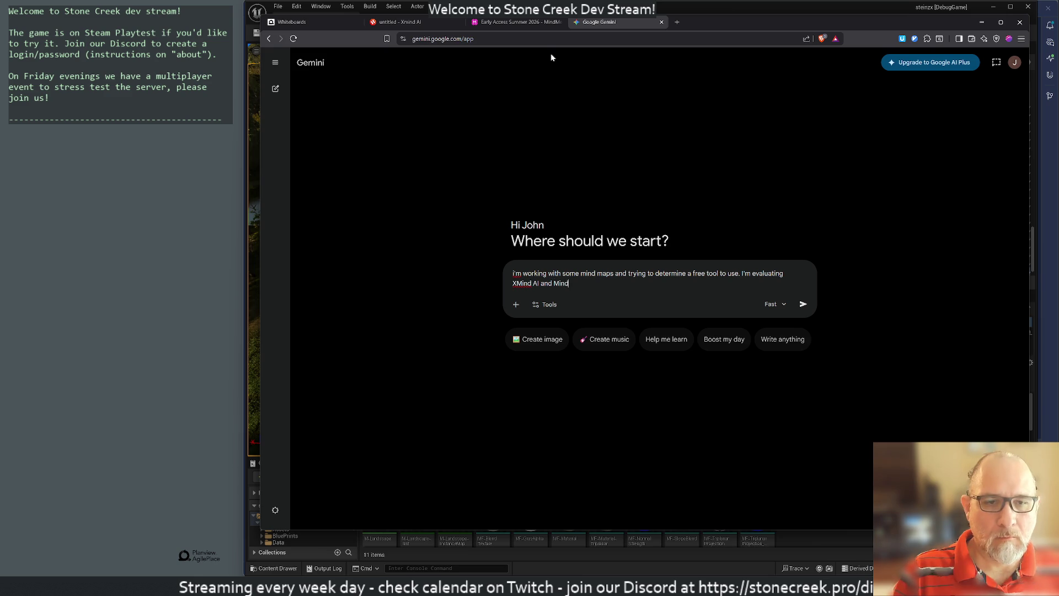
text(Meister. )
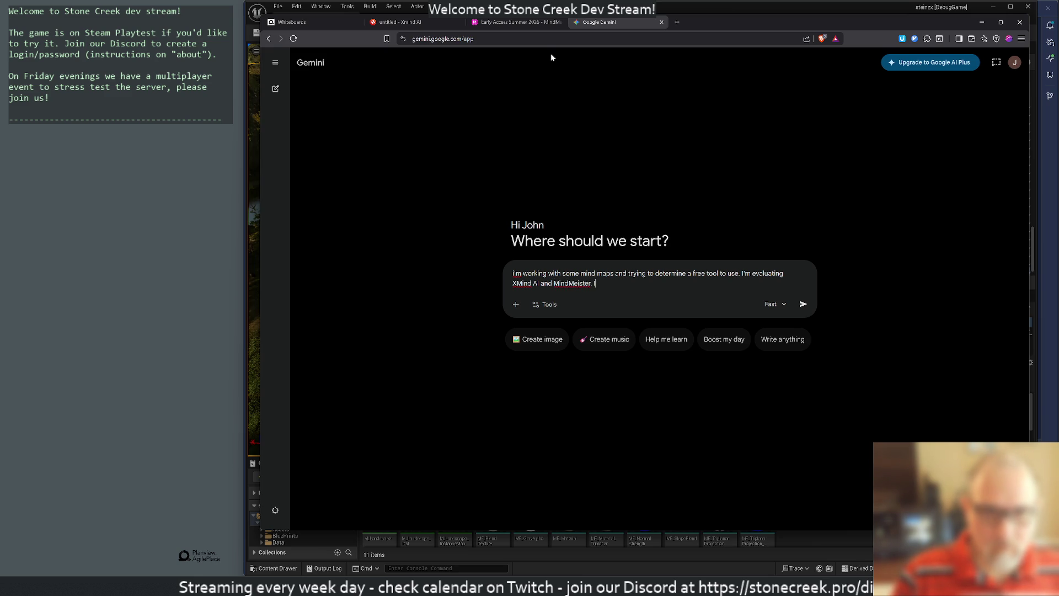
text(I want to use a )
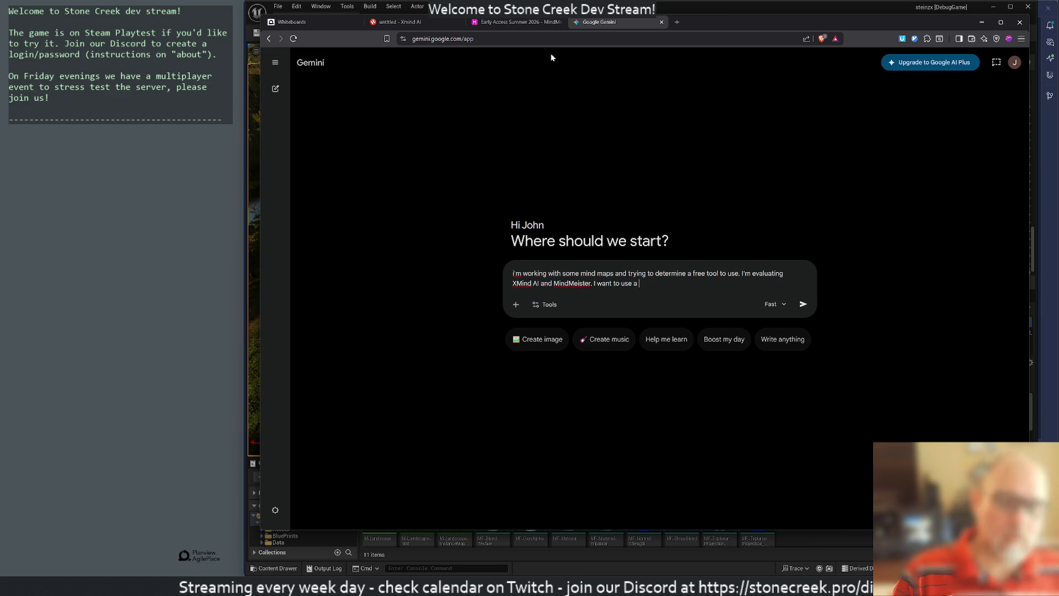
text(tool without)
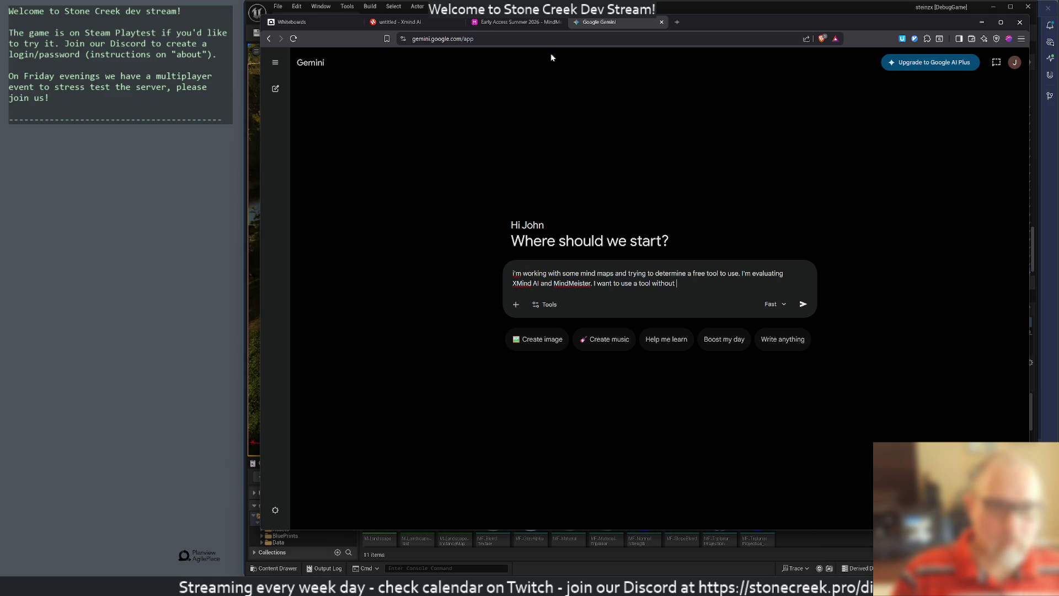
text( touching the)
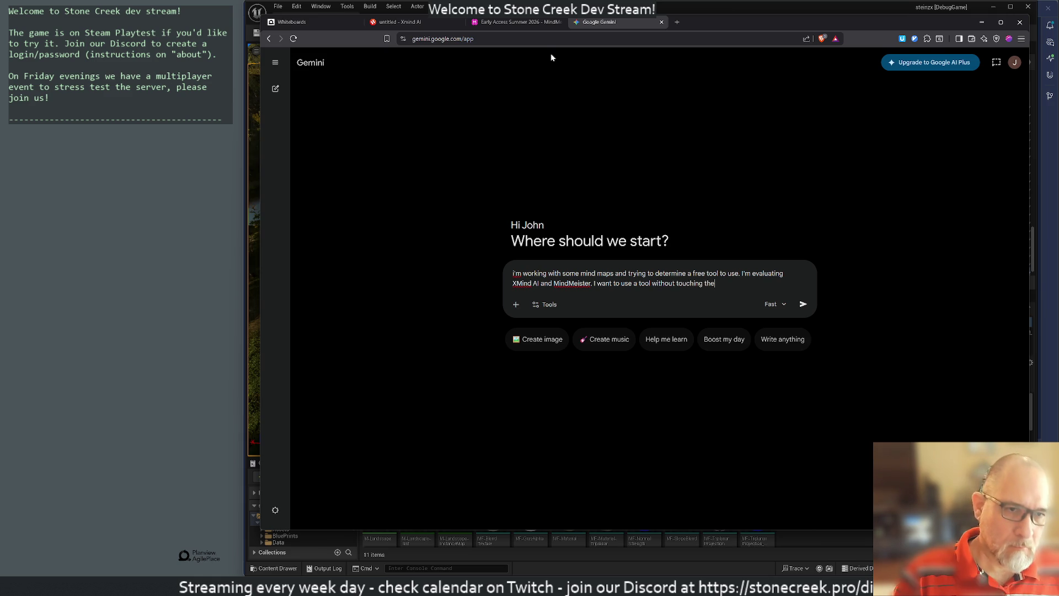
text( mouse if possib)
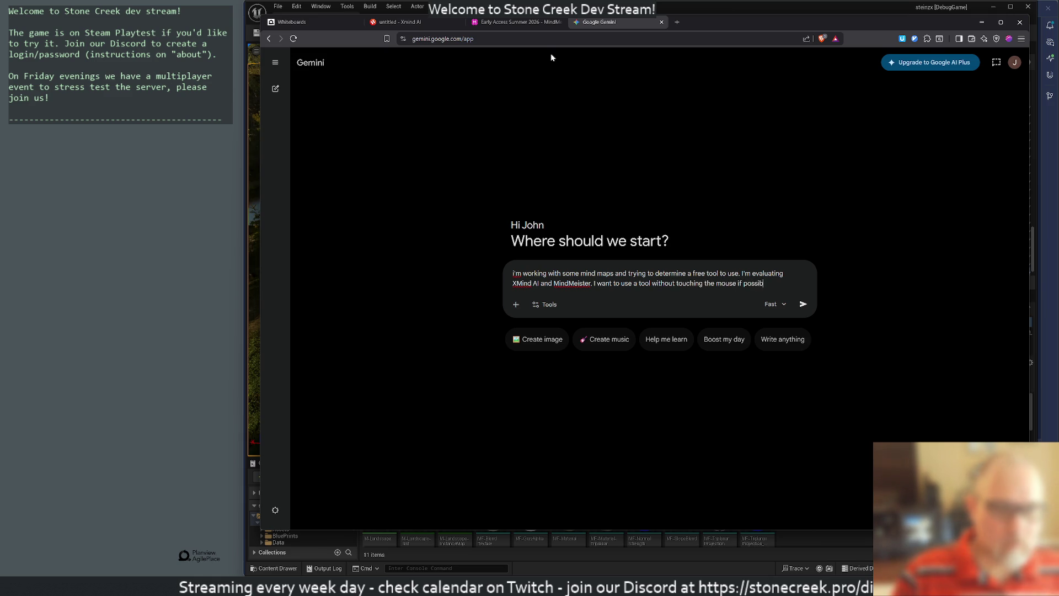
text(le, with the most)
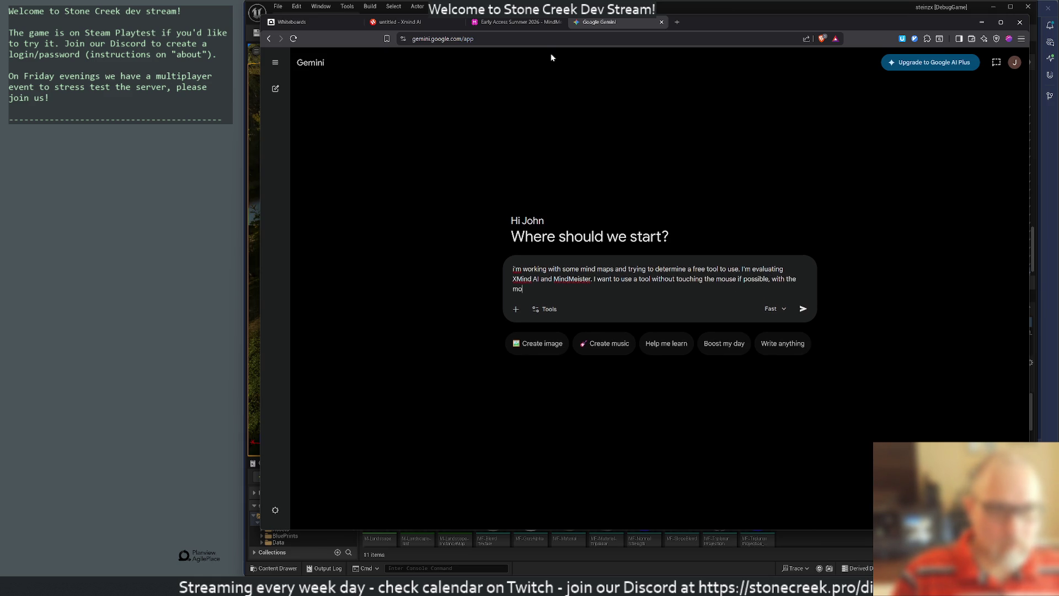
text(ono)
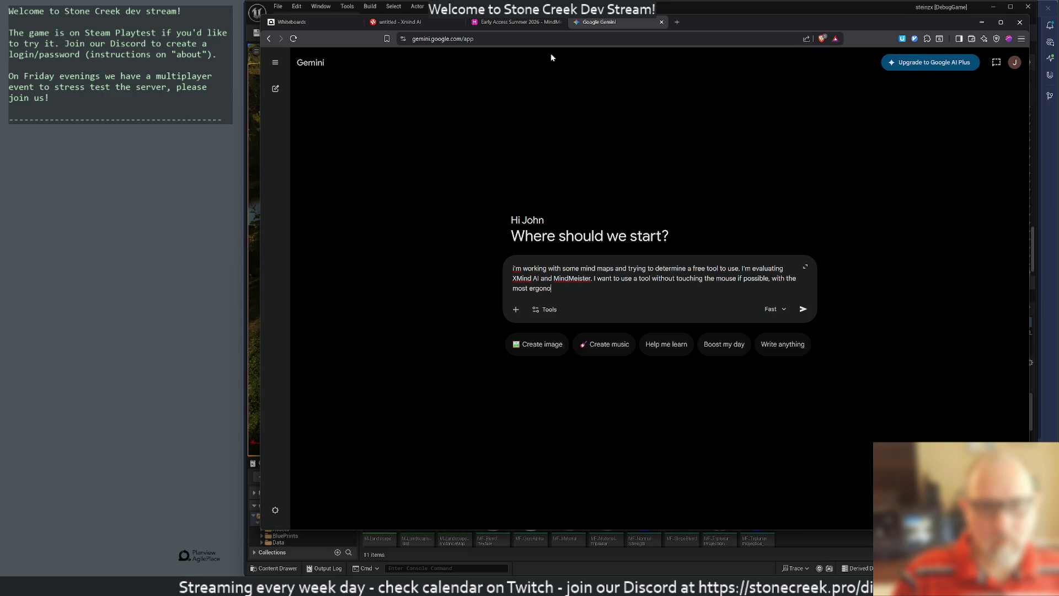
text(imic keyboard shortcu)
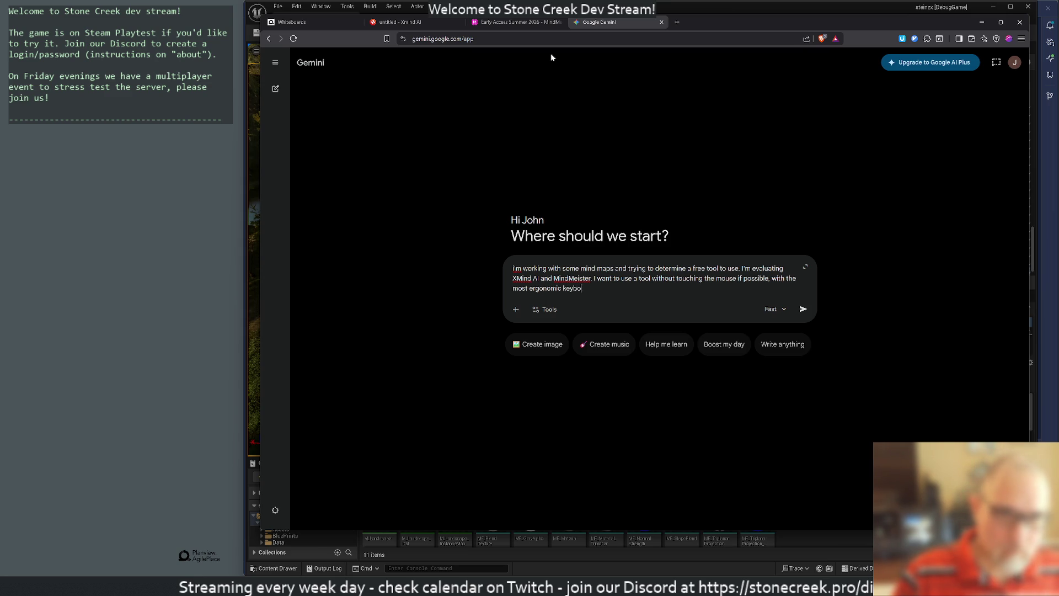
text(ts.)
key(Return)
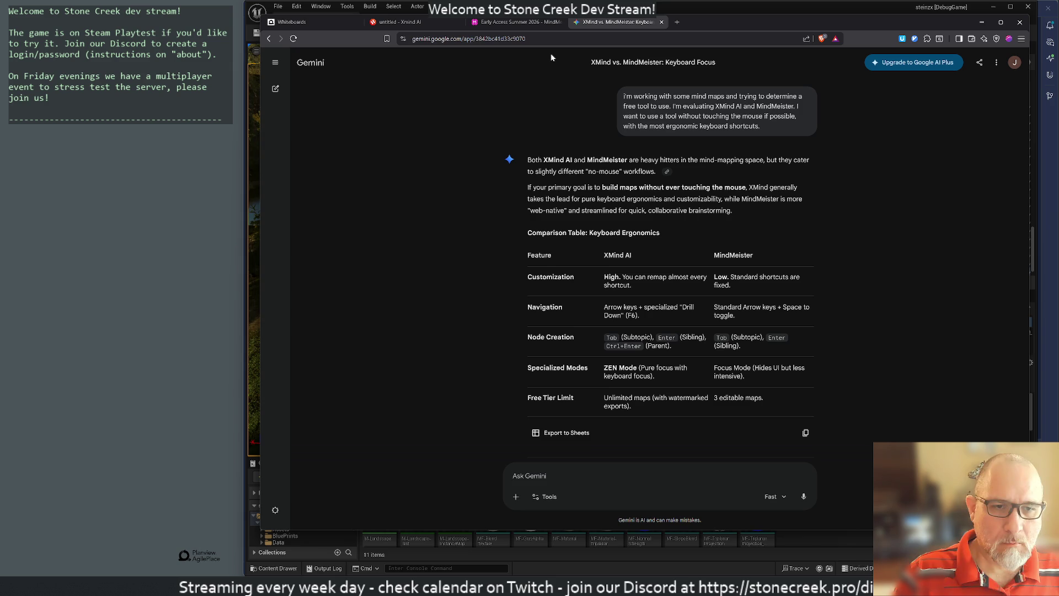
Read through Gemini's comparison answer and close the MindMeister tab.
scroll(595, 185, down, 5)
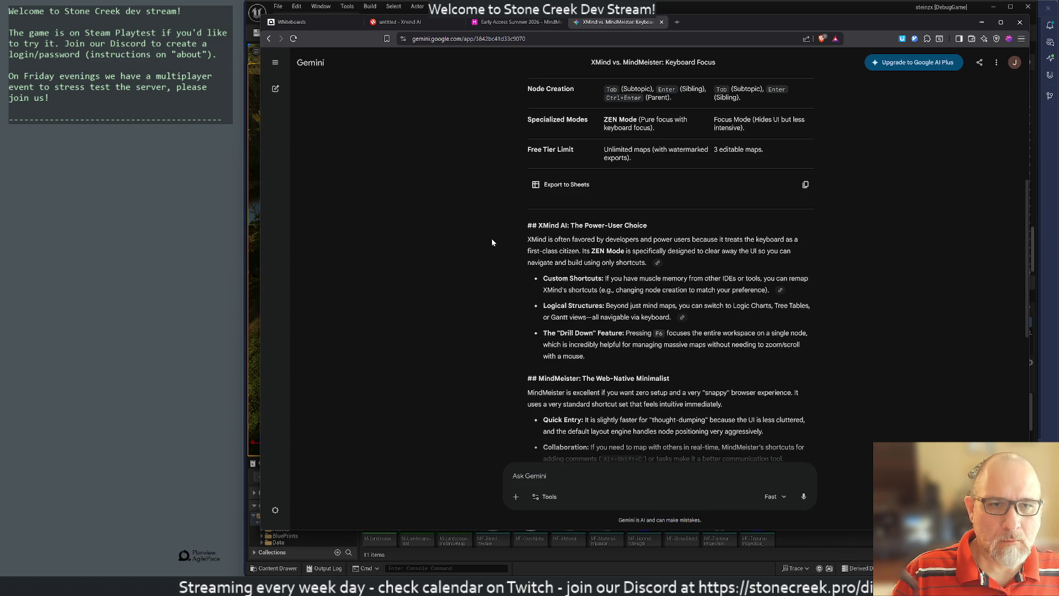
scroll(492, 239, down, 2)
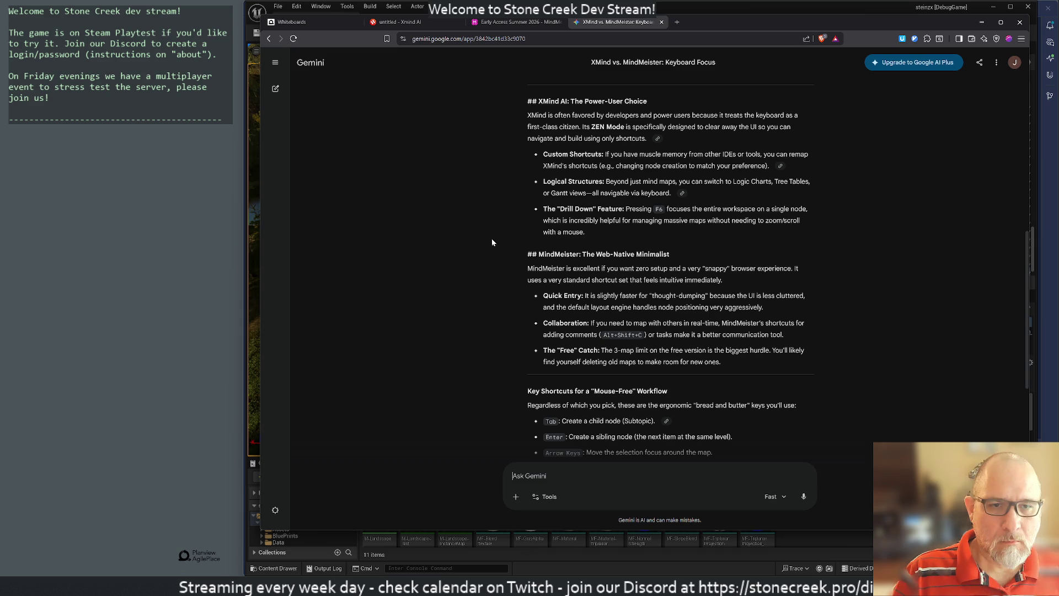
scroll(492, 242, down, 2)
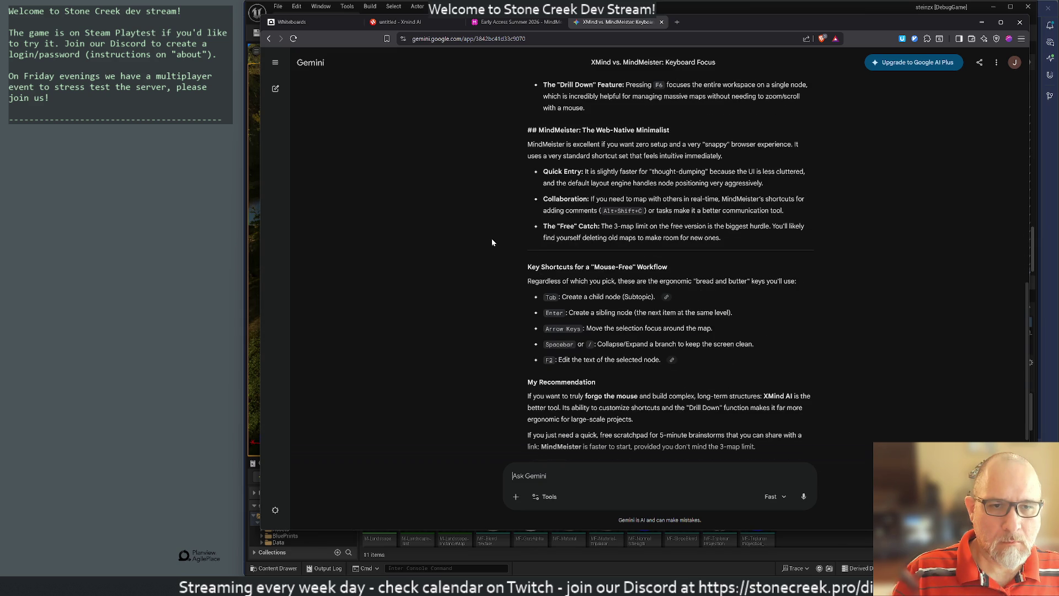
scroll(492, 242, down, 1)
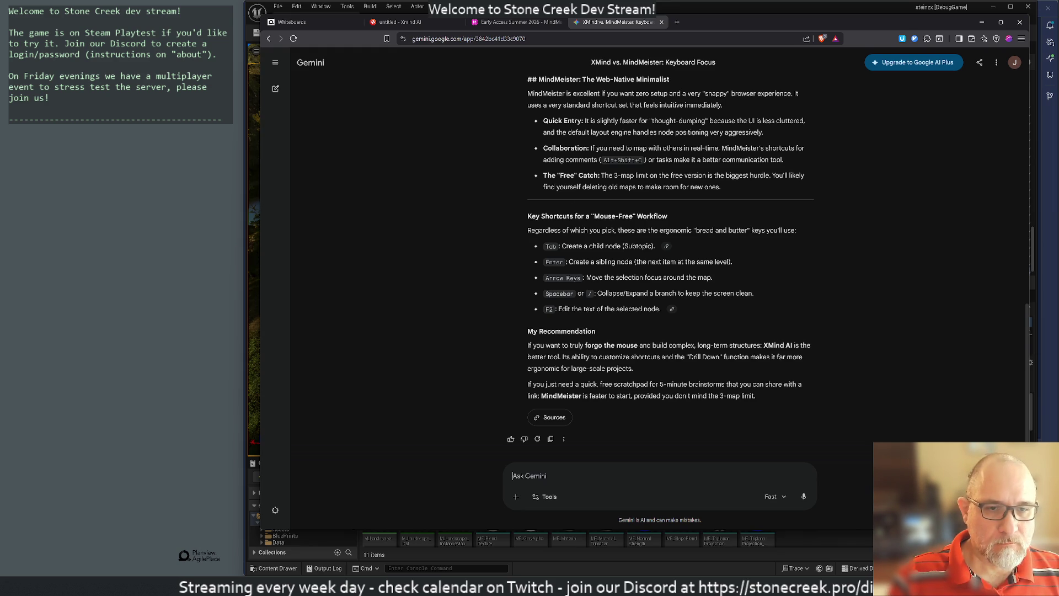
middle_click(499, 22)
Dismiss the shortcut list in the Xmind tab and return to the Gemini chat.
click(433, 22)
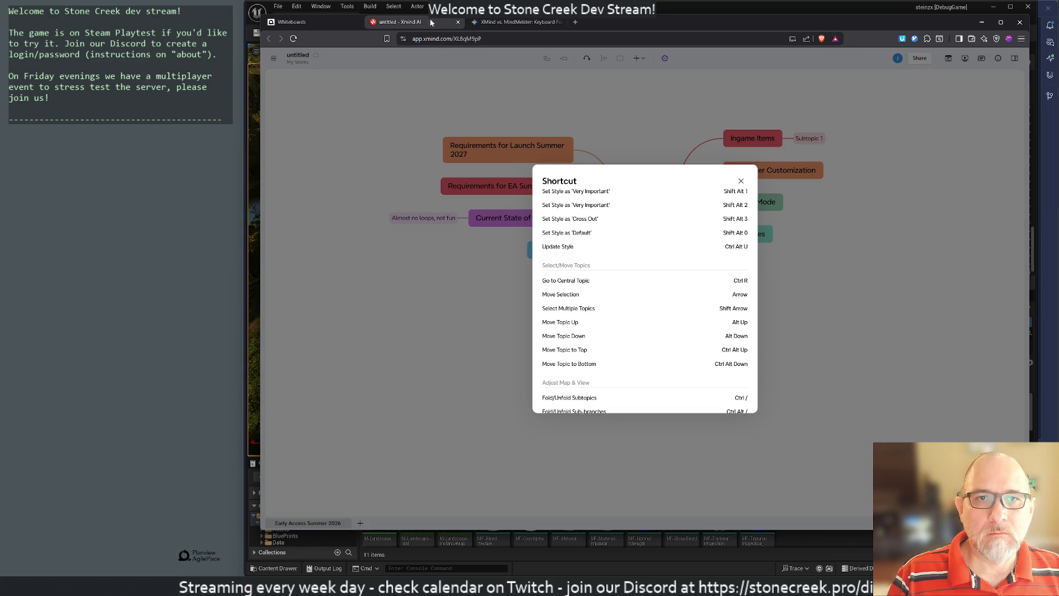
click(478, 264)
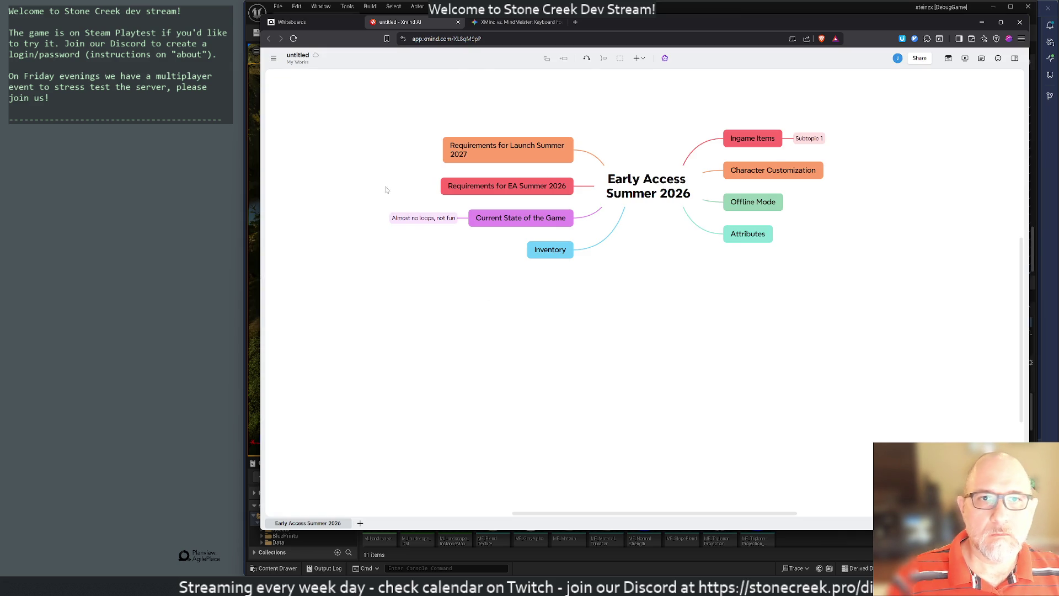
click(503, 22)
Ask Gemini why XMind AI sometimes loses focus and needs a mouse click to recover.
text(on XMind A)
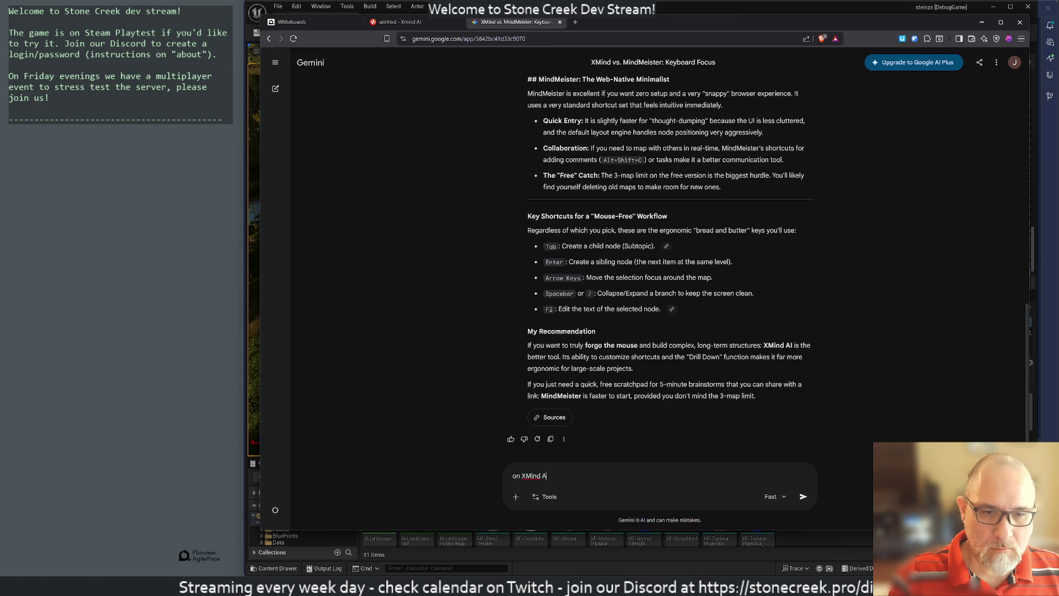
text(I sometimes)
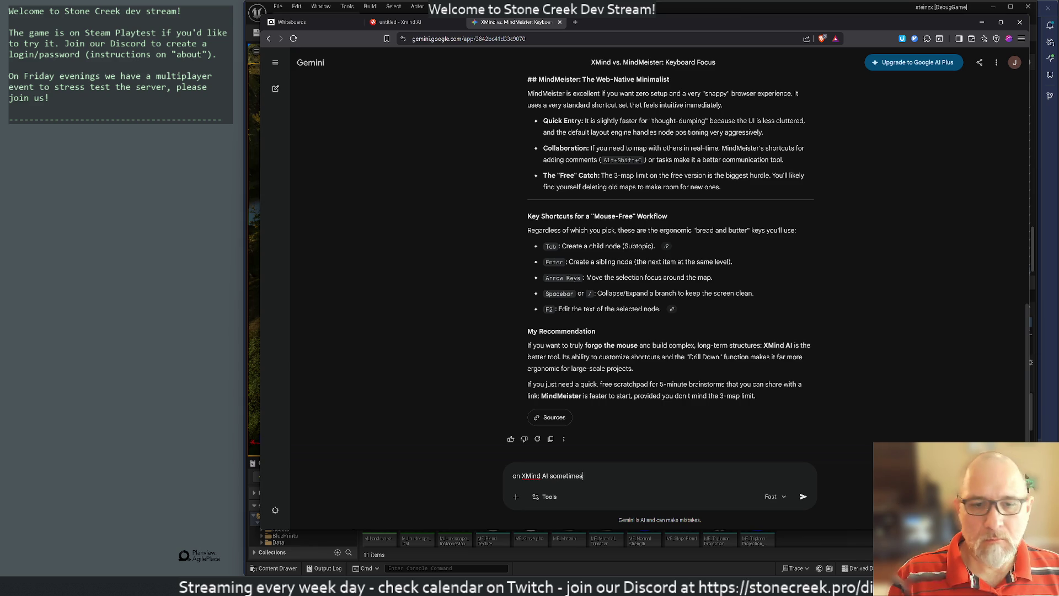
text( it loses the)
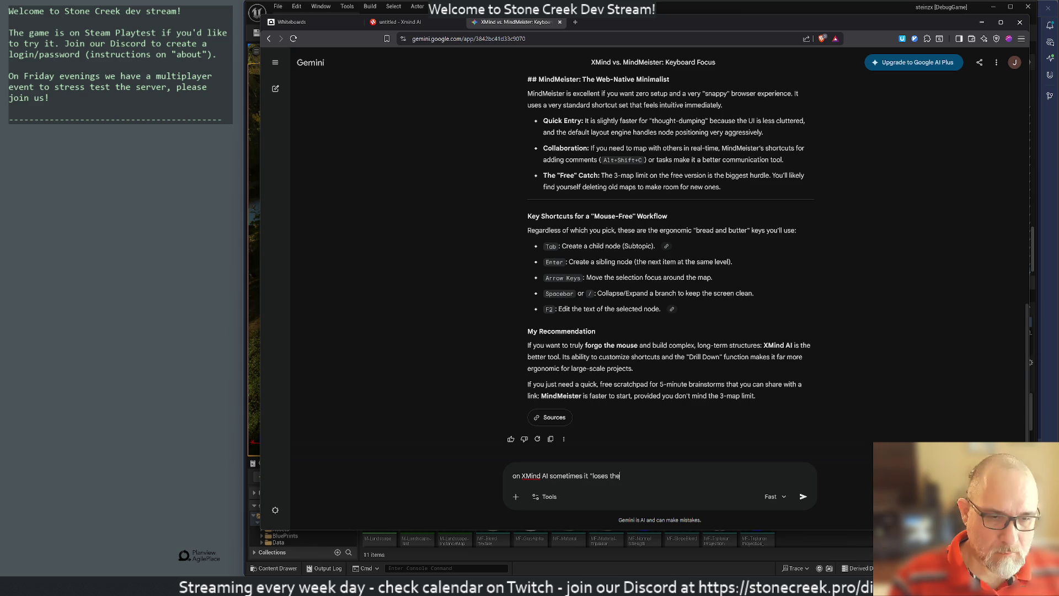
text( focus" and )
text(i need to click wit)
text(h with the mouse)
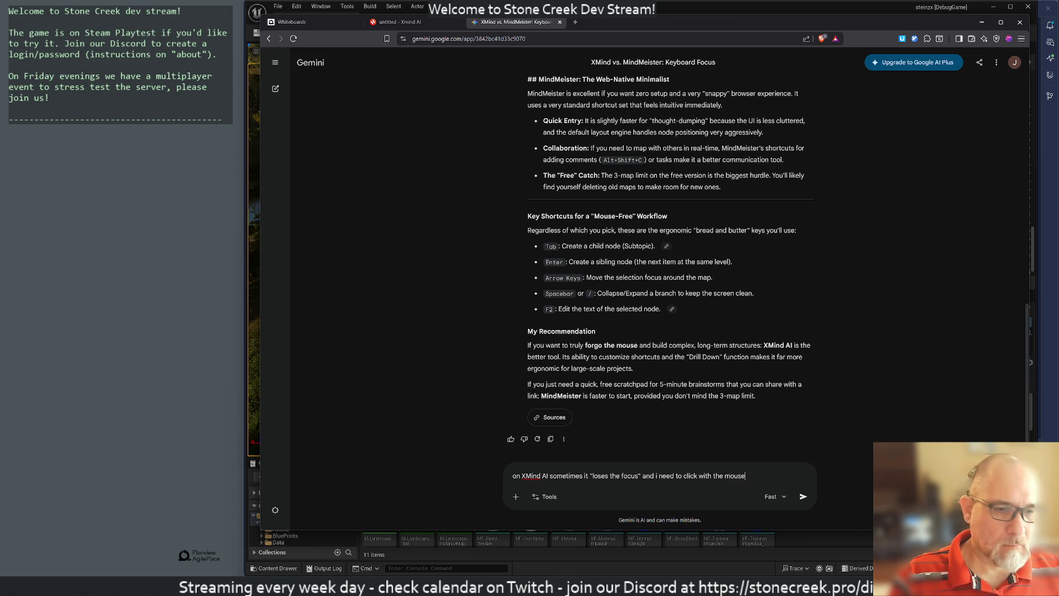
key(Return)
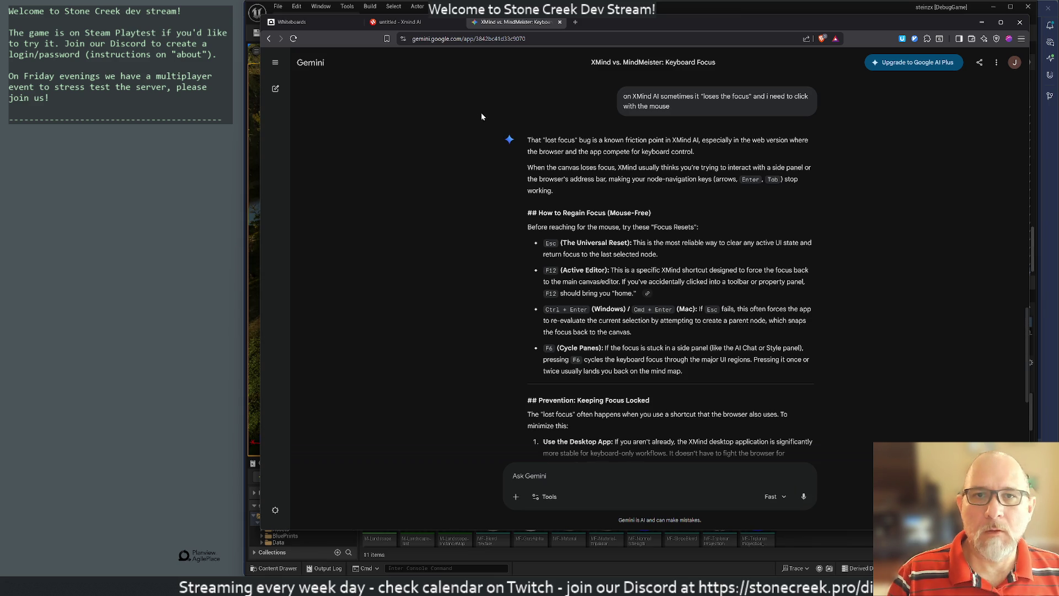
click(397, 22)
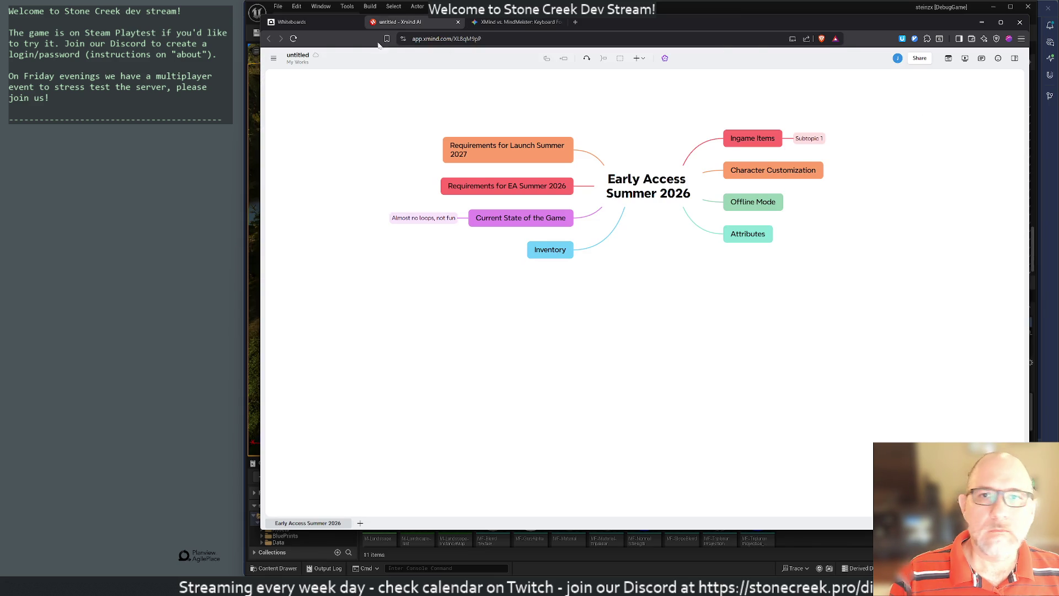
Rename the untitled Xmind AI map to 'Early Access Summer 2026'.
click(273, 59)
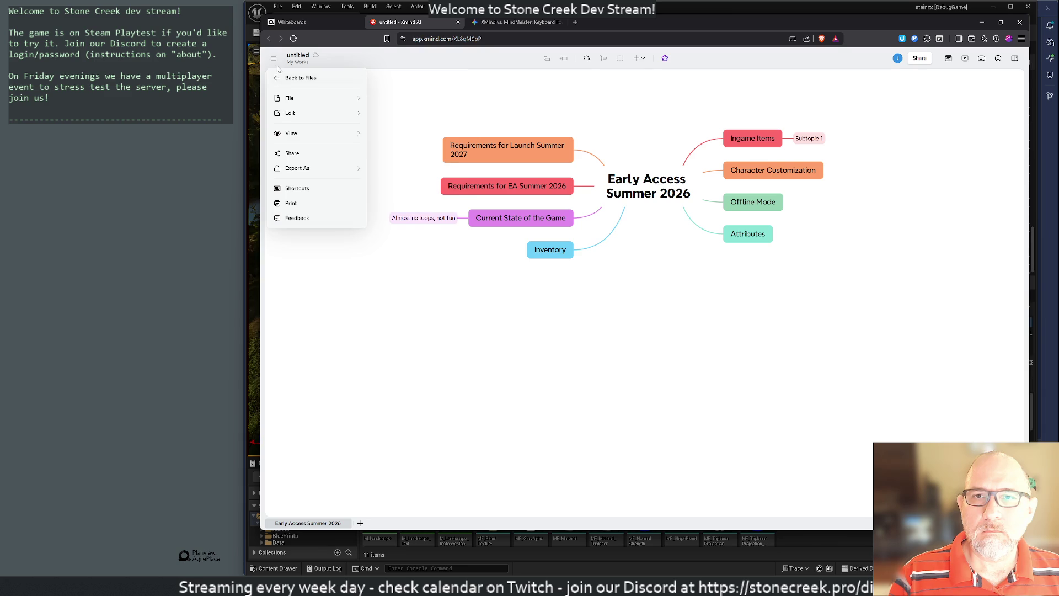
click(273, 58)
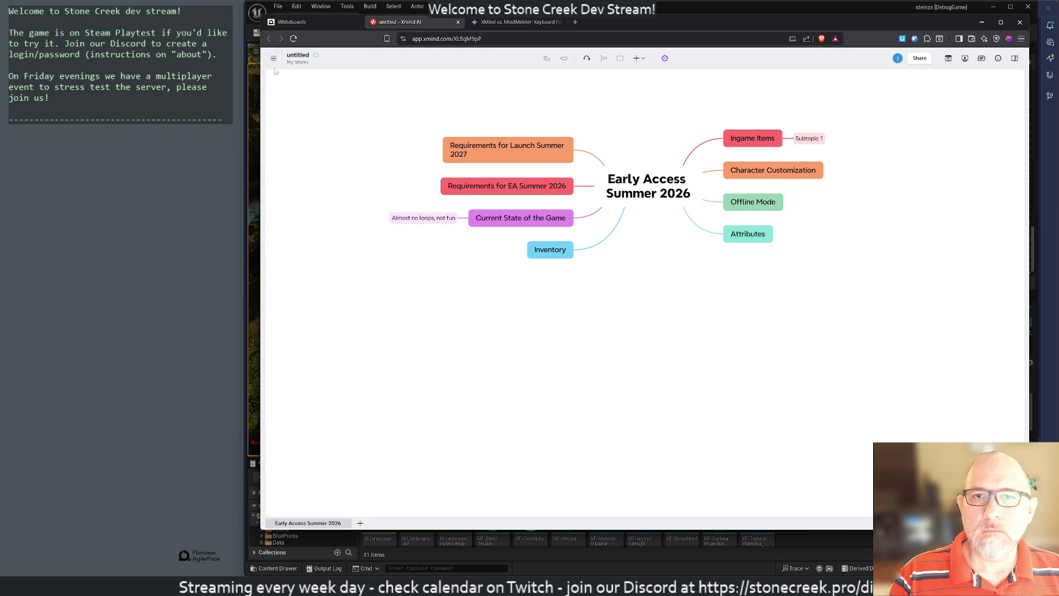
click(274, 58)
click(301, 57)
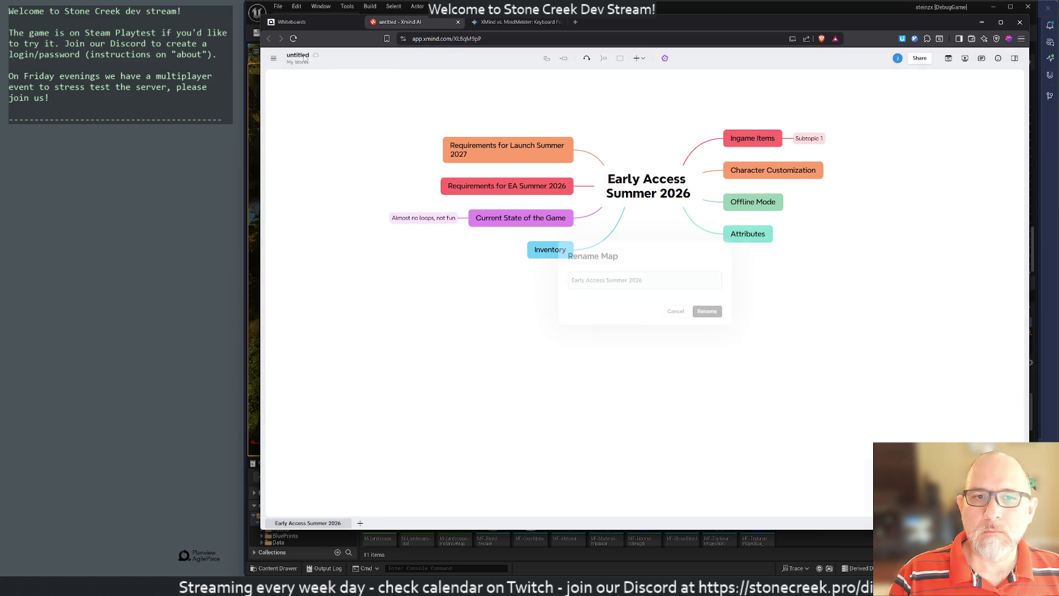
click(295, 54)
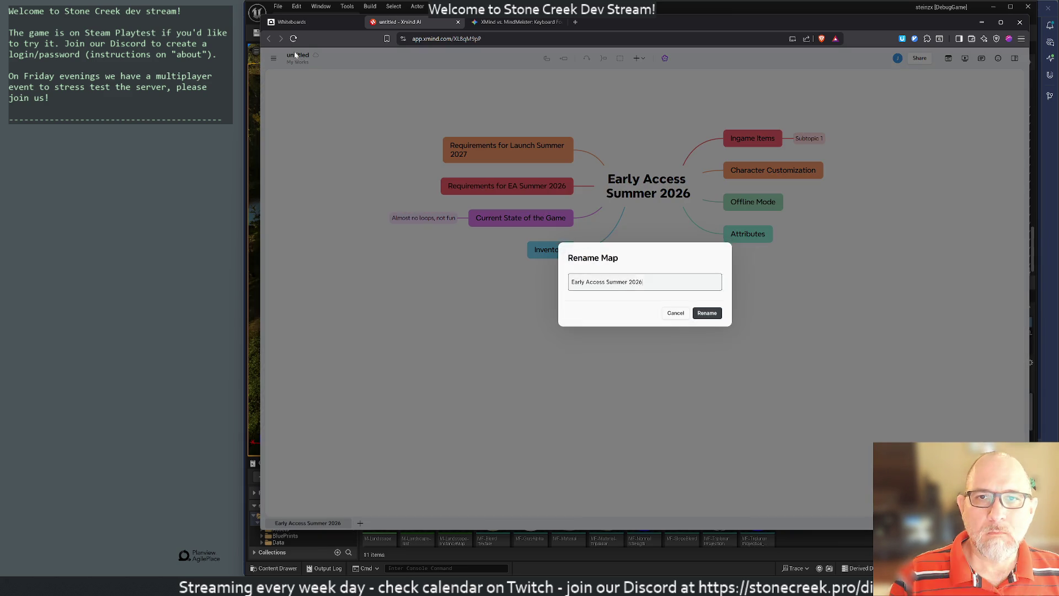
click(706, 318)
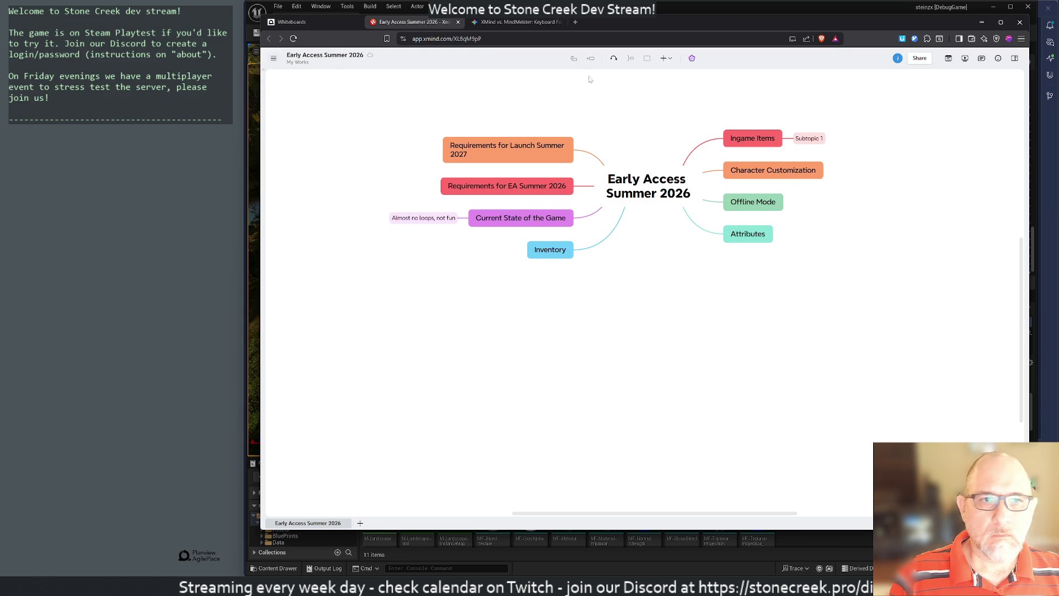
click(1012, 59)
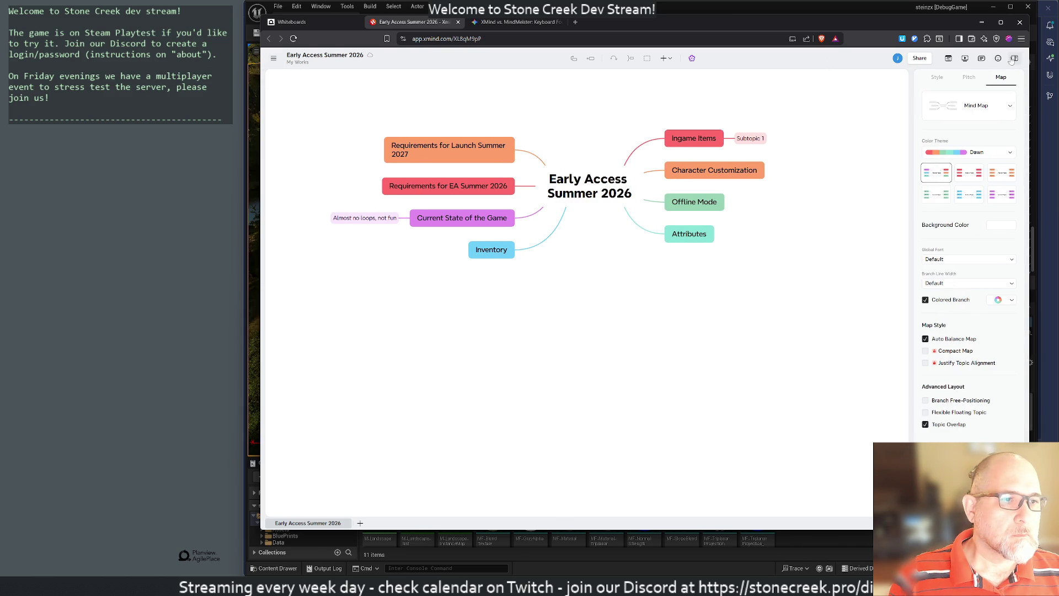
Toggle the format and marker panels, then go Back to Files to see All Maps.
click(1011, 59)
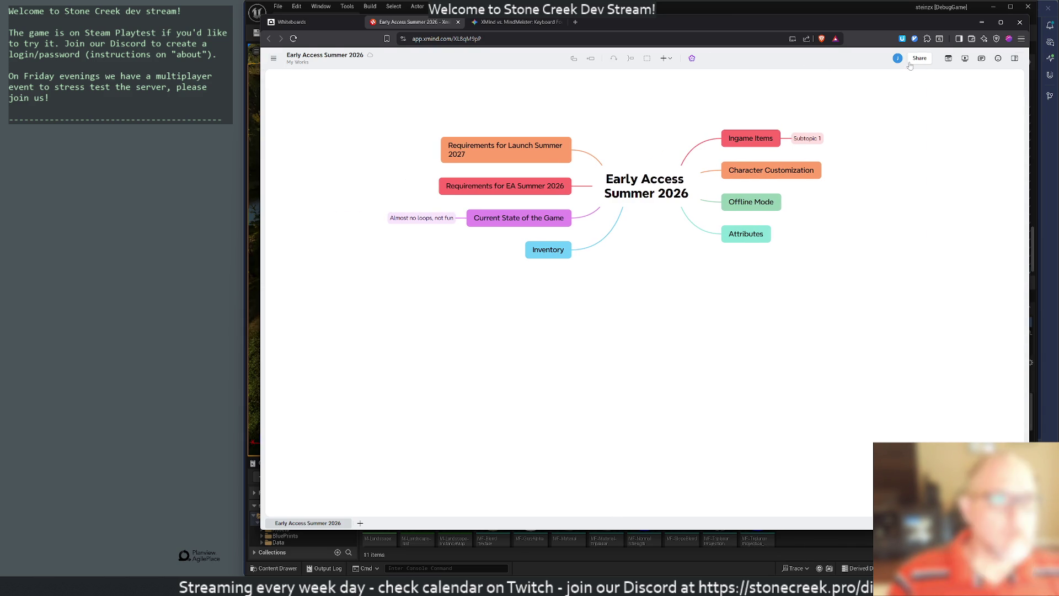
click(997, 58)
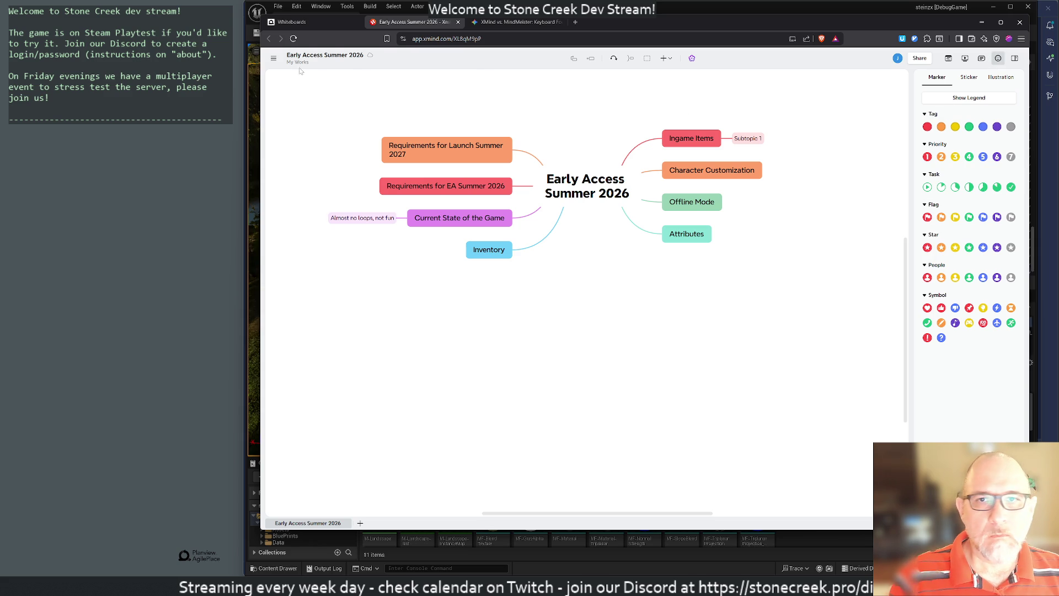
click(273, 58)
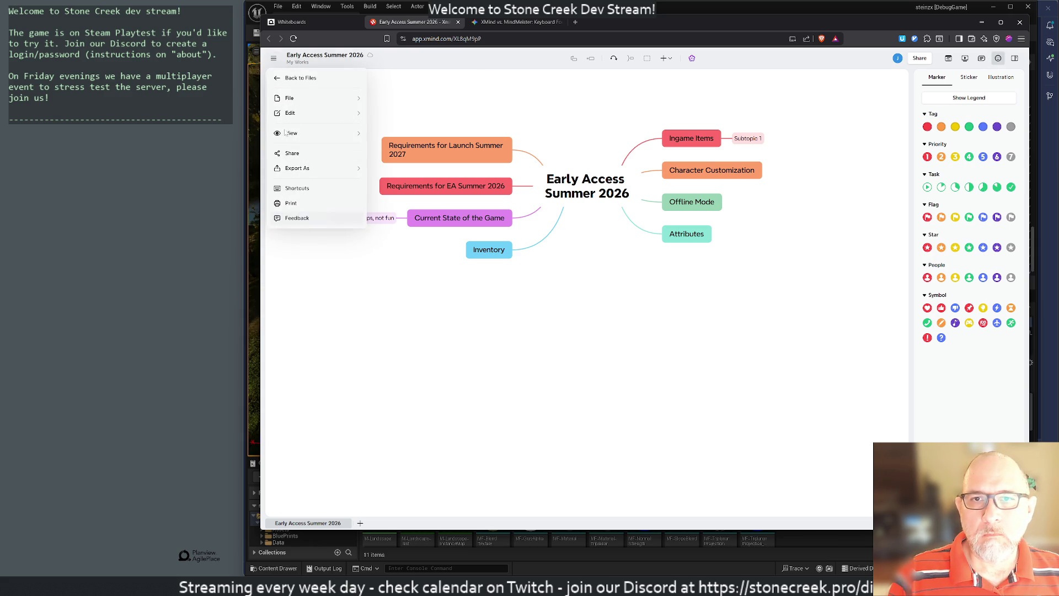
click(292, 78)
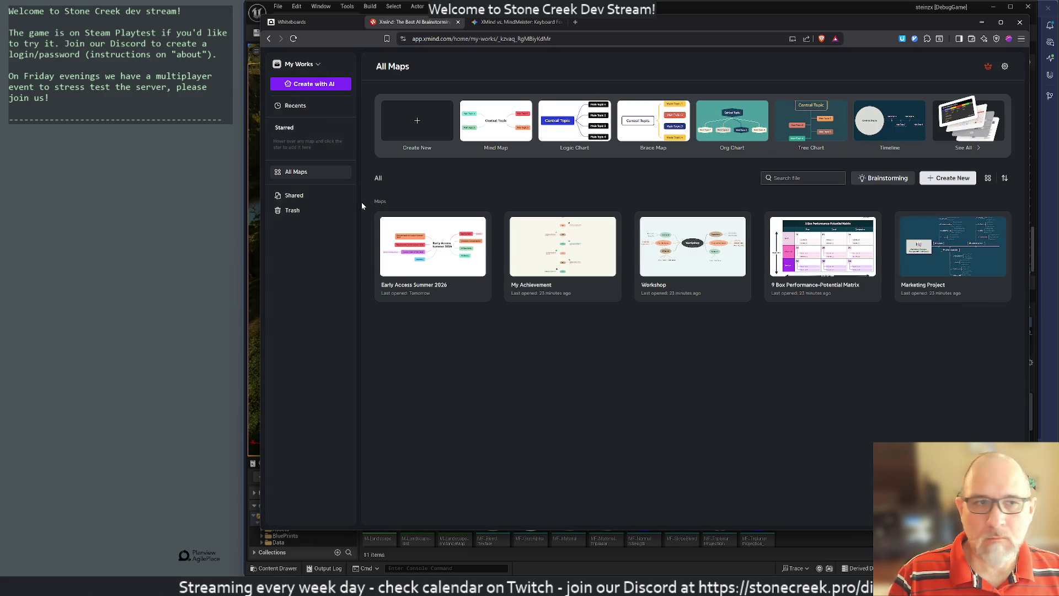
Open and close the account Settings dialog, then start a new browser tab.
click(1005, 66)
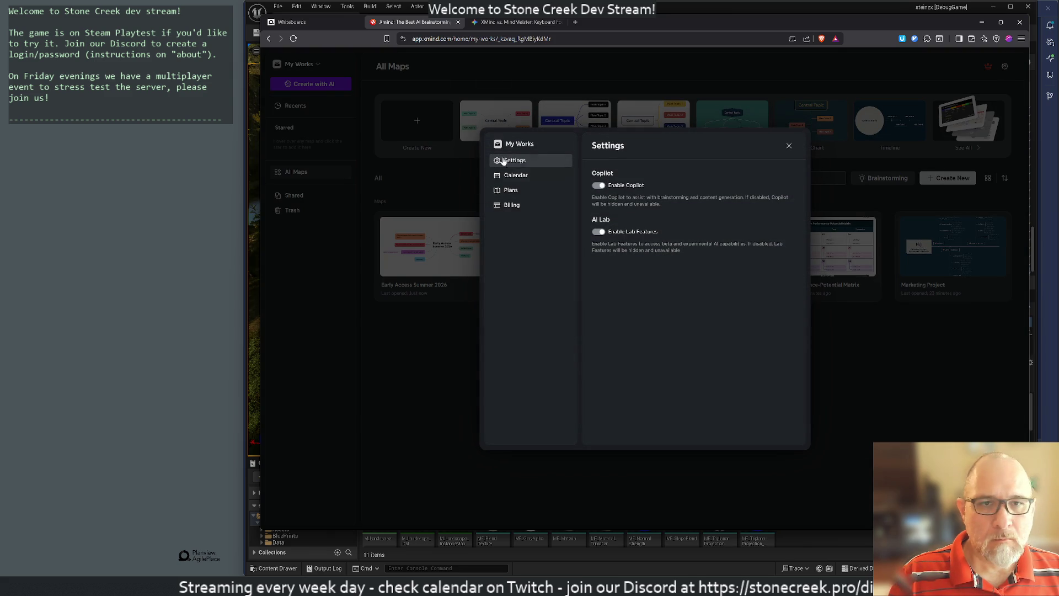
click(333, 328)
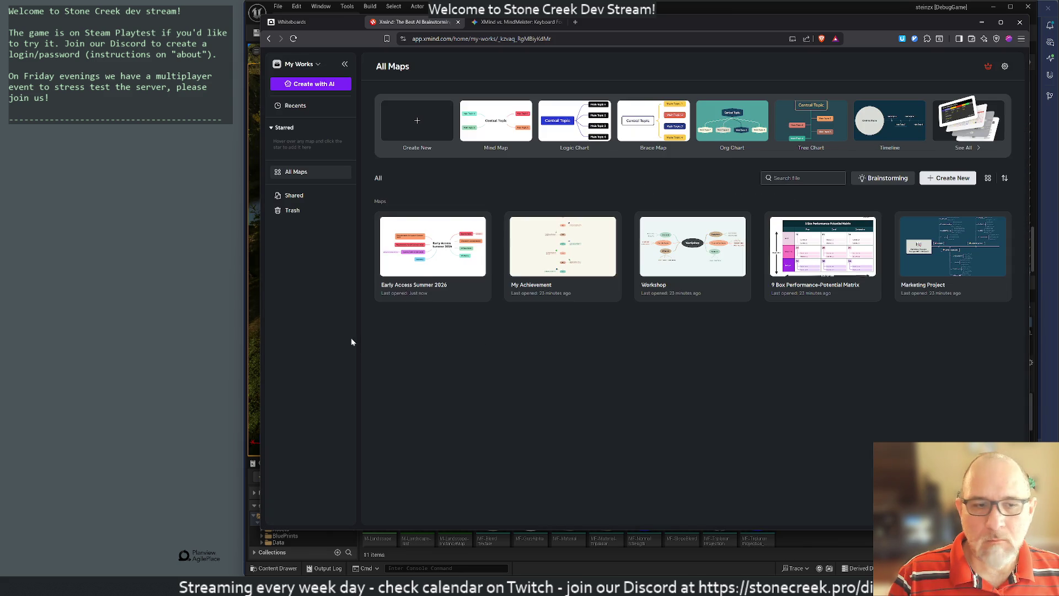
key(ctrl+t)
Search 'xmind download', go to xmind.com/download and save the Windows installer.
text(xmind download)
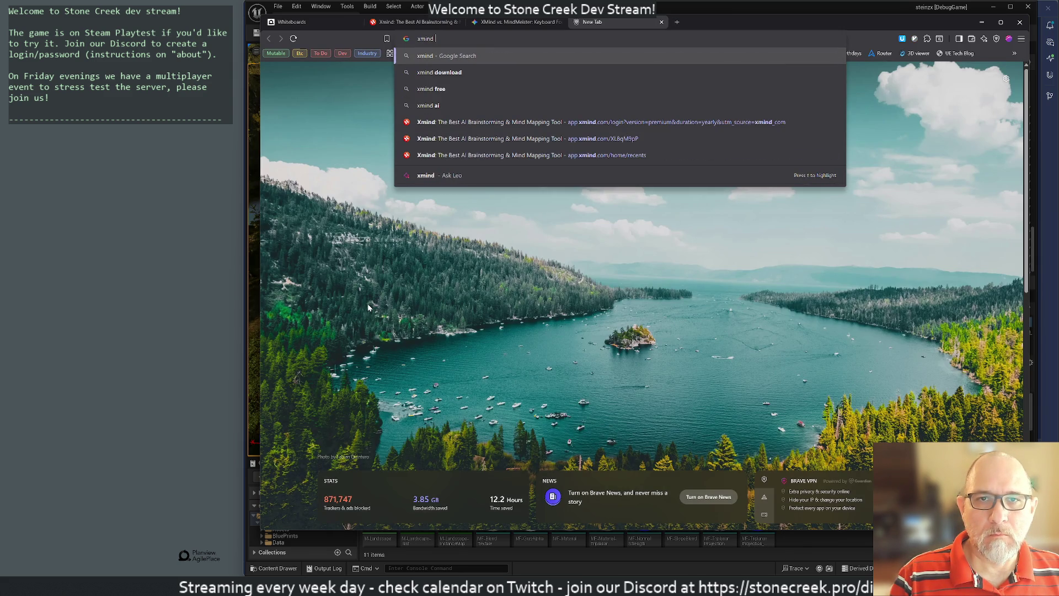
key(Return)
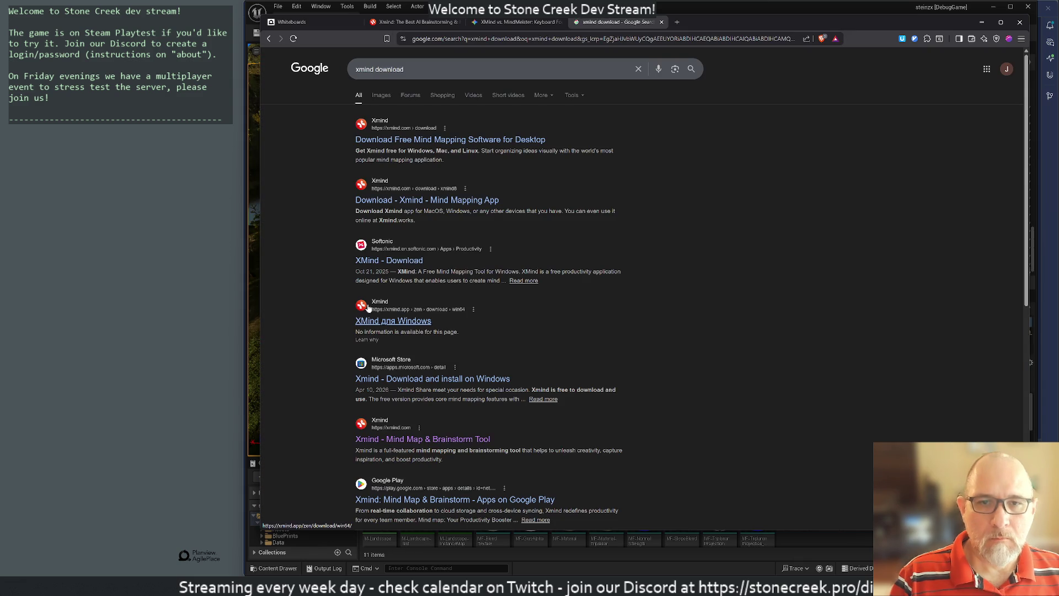
key(Return)
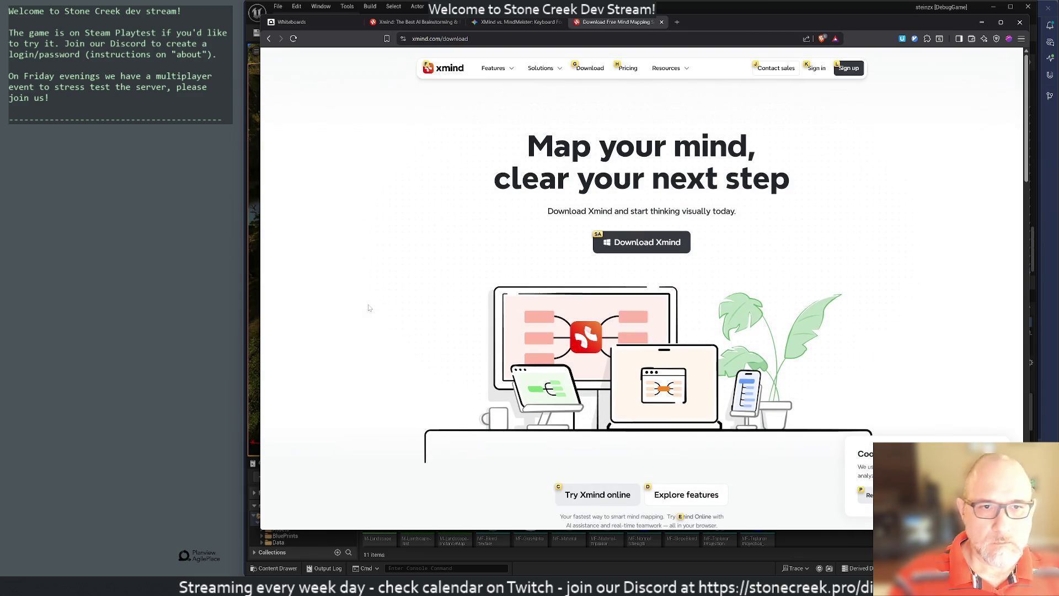
key(Return)
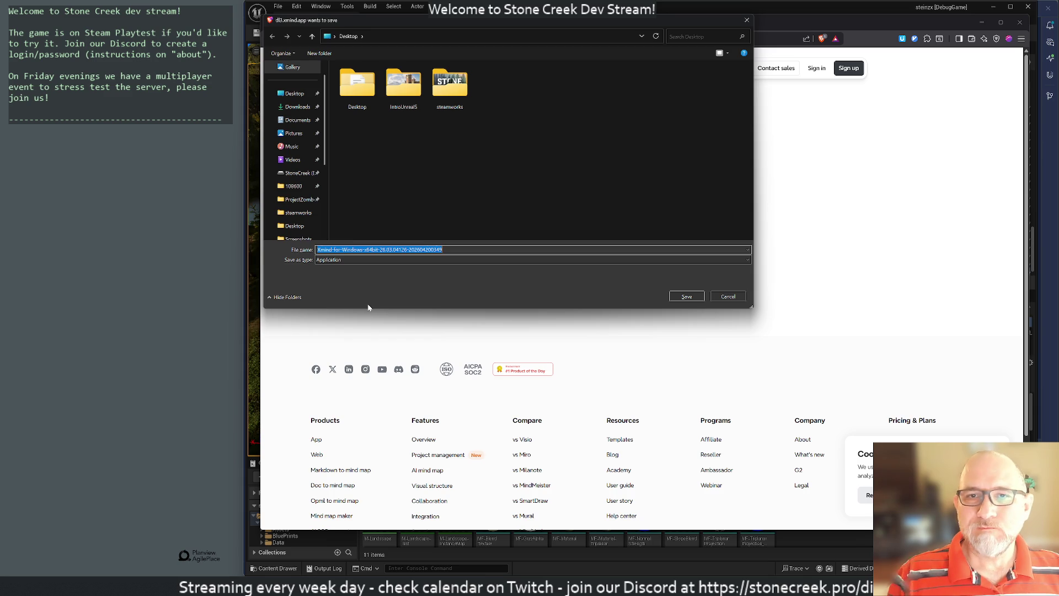
key(Return)
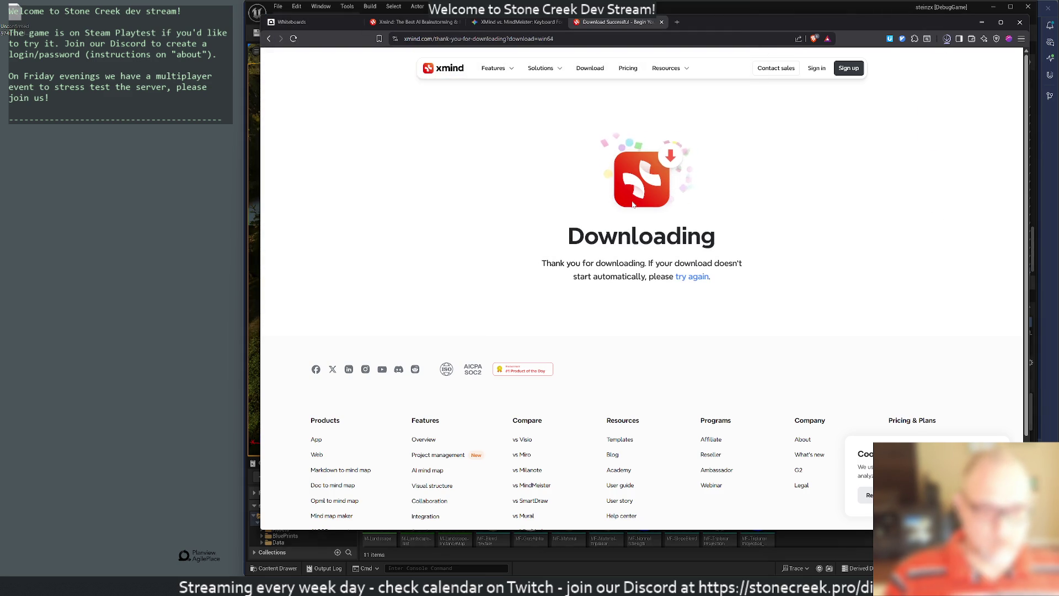
Check Windows search for Xmind, then show the downloaded installer in its Desktop folder.
key(super)
text(xmind)
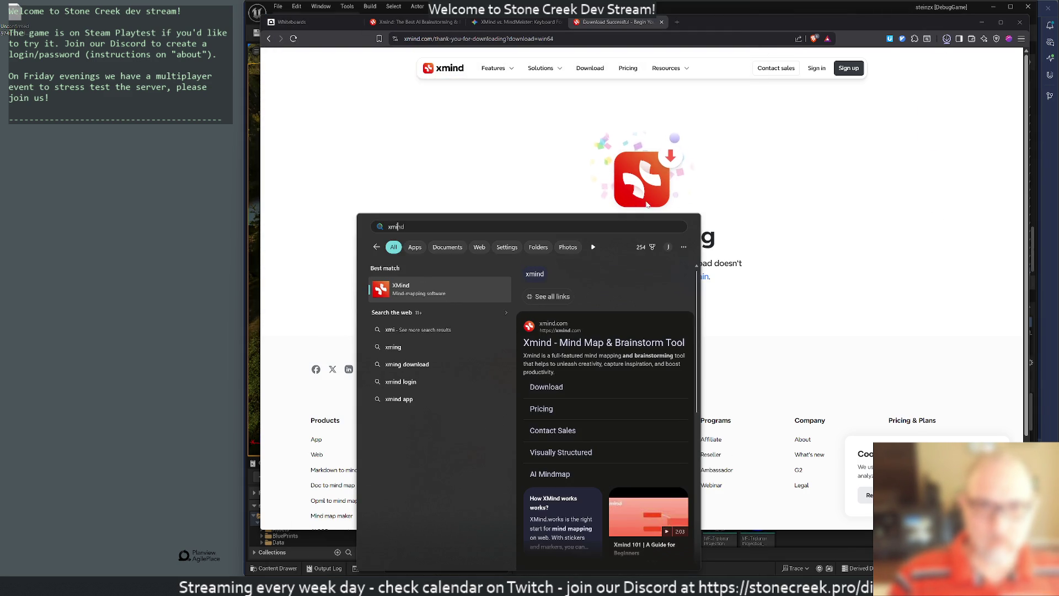
click(946, 40)
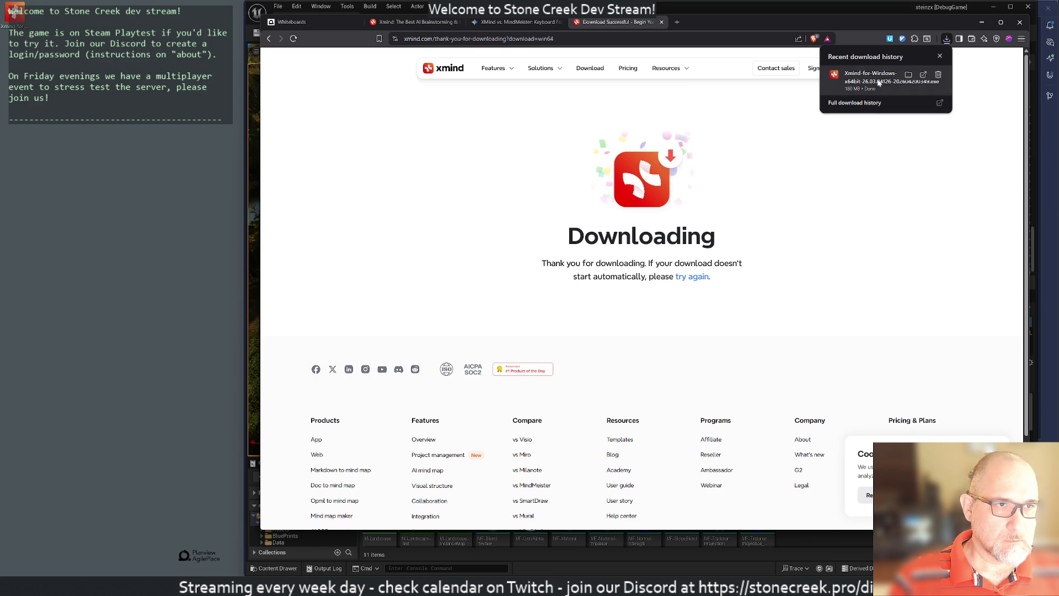
click(908, 75)
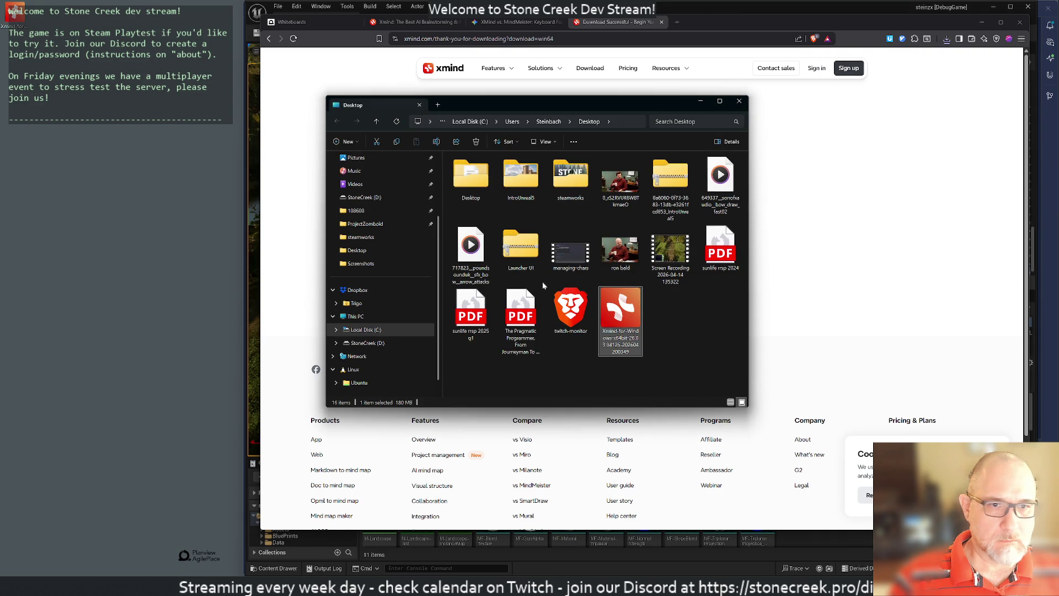
Launch the Xmind installer, choosing More info and Run anyway past the security warning.
double_click(629, 299)
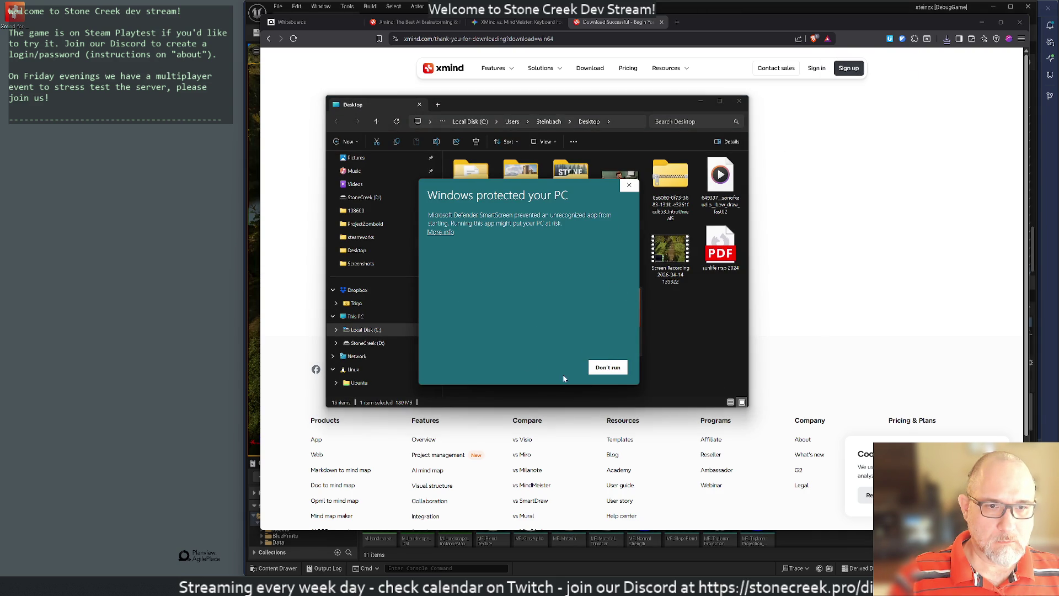
click(450, 233)
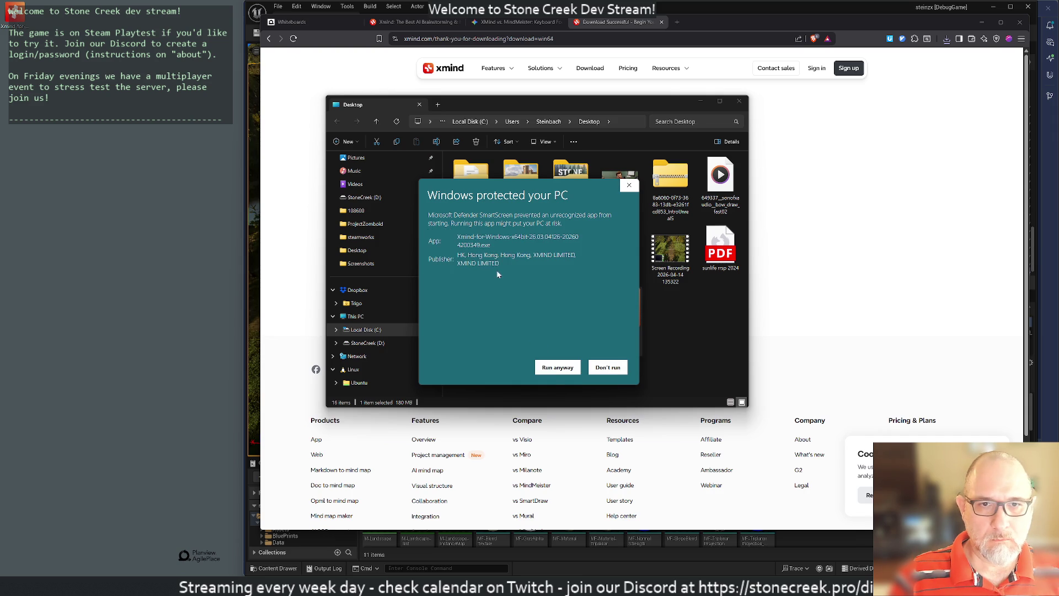
click(554, 369)
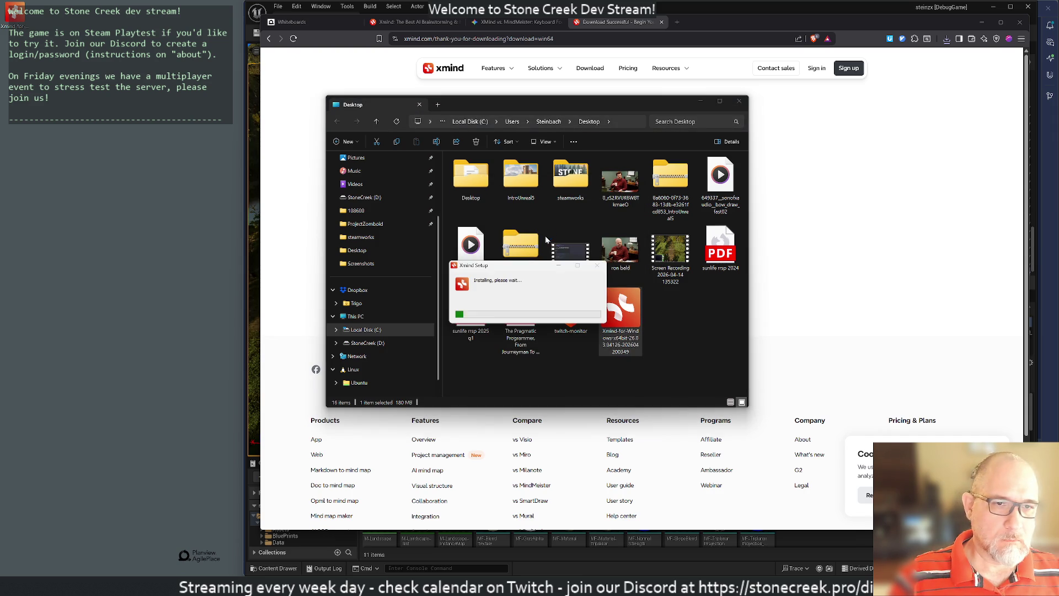
Close the Desktop folder window and all the browser tabs.
click(739, 101)
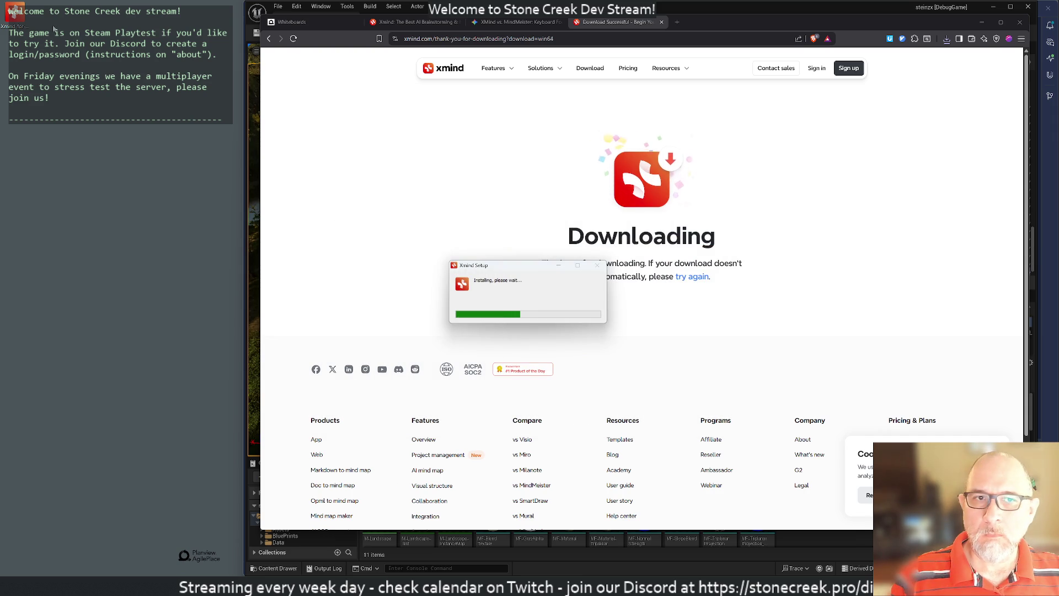
click(661, 23)
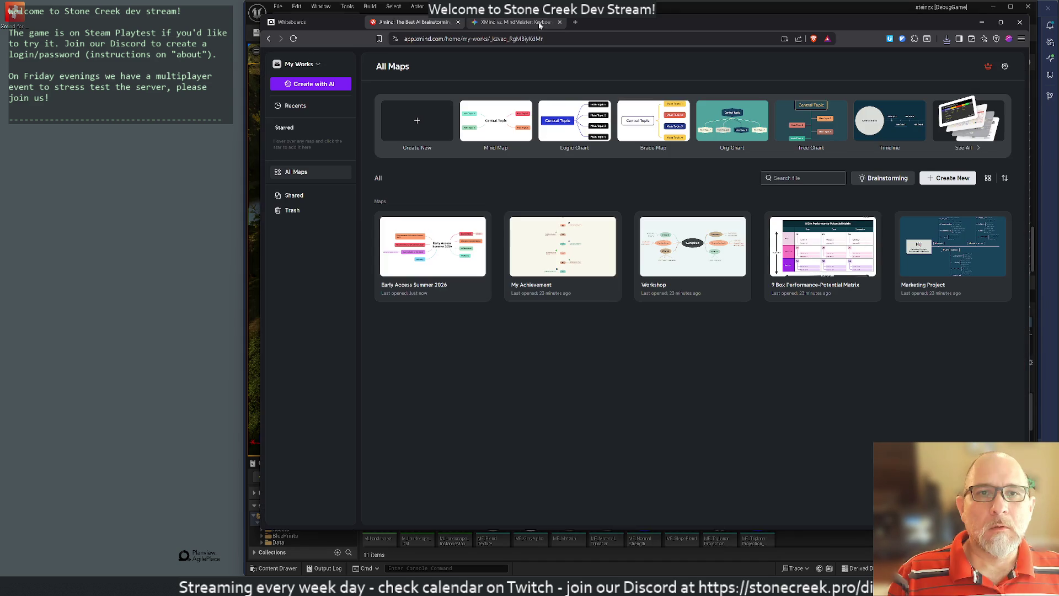
middle_click(538, 21)
middle_click(447, 22)
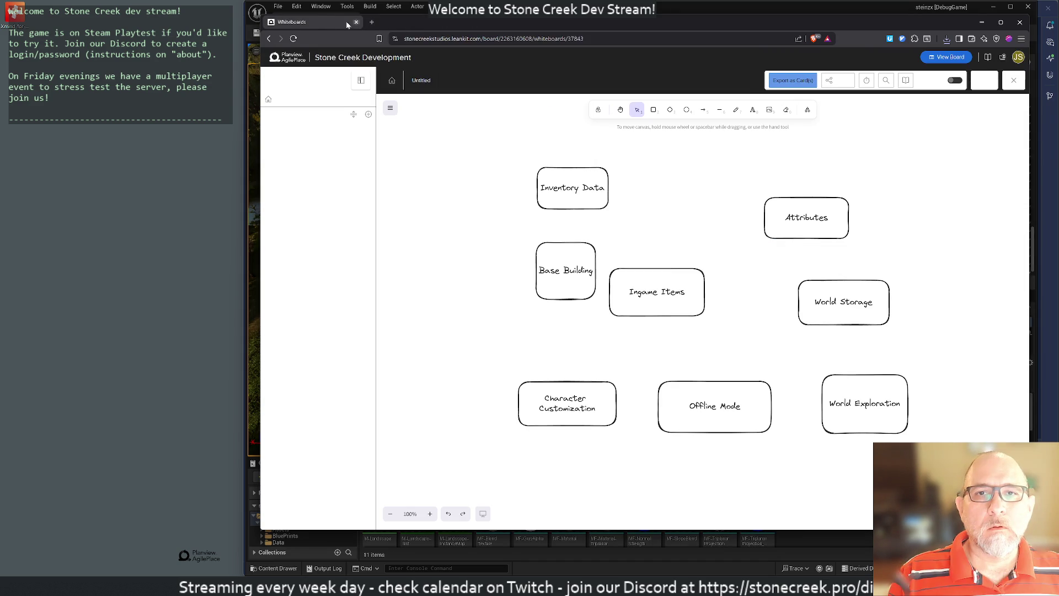
middle_click(318, 23)
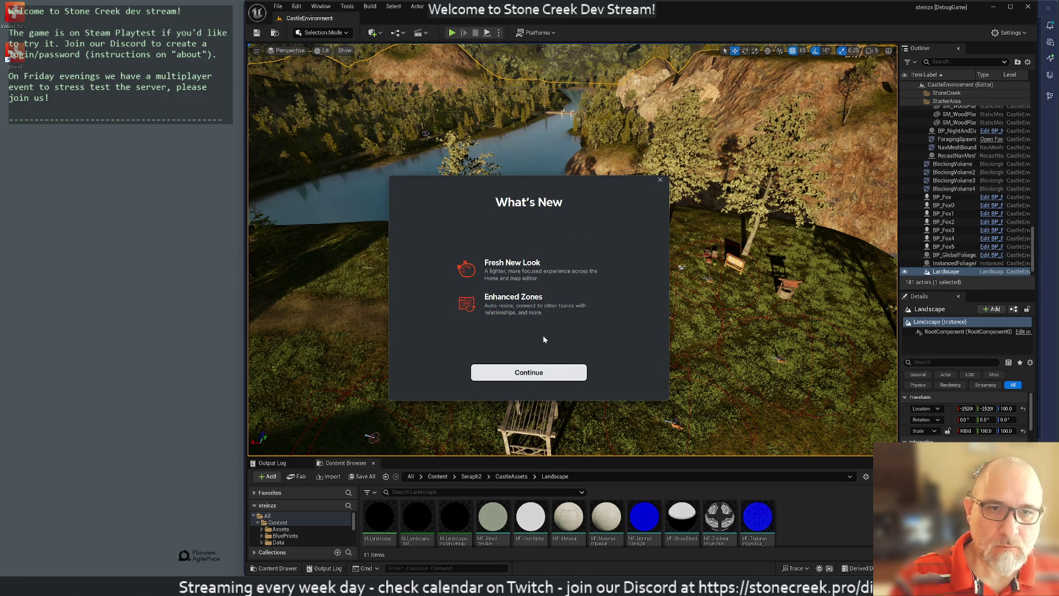
Accept the Xmind licence with usage statistics off, start Google sign-in, and switch to the browser.
click(529, 376)
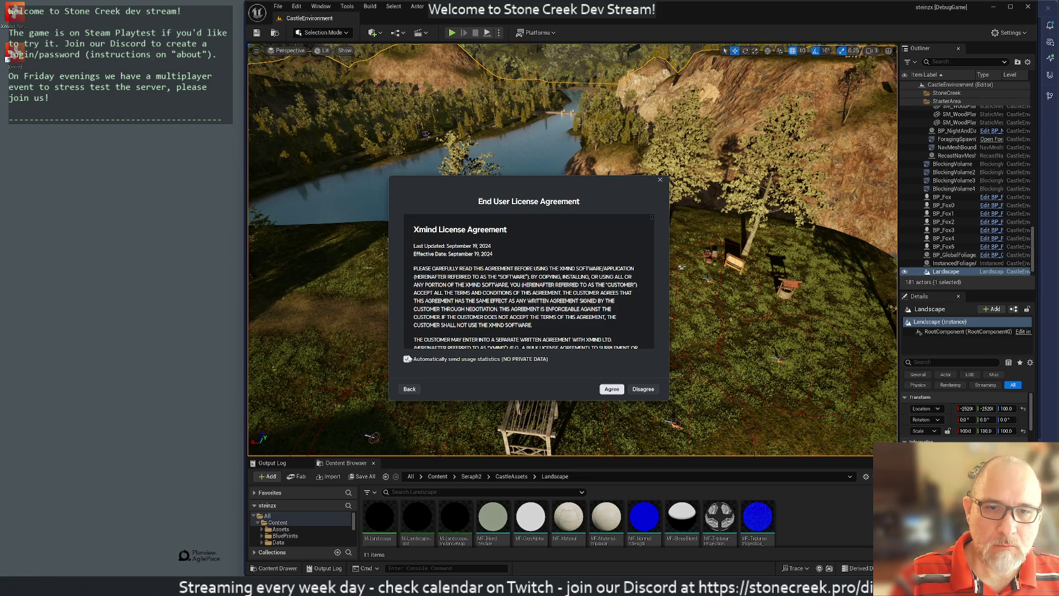
click(407, 359)
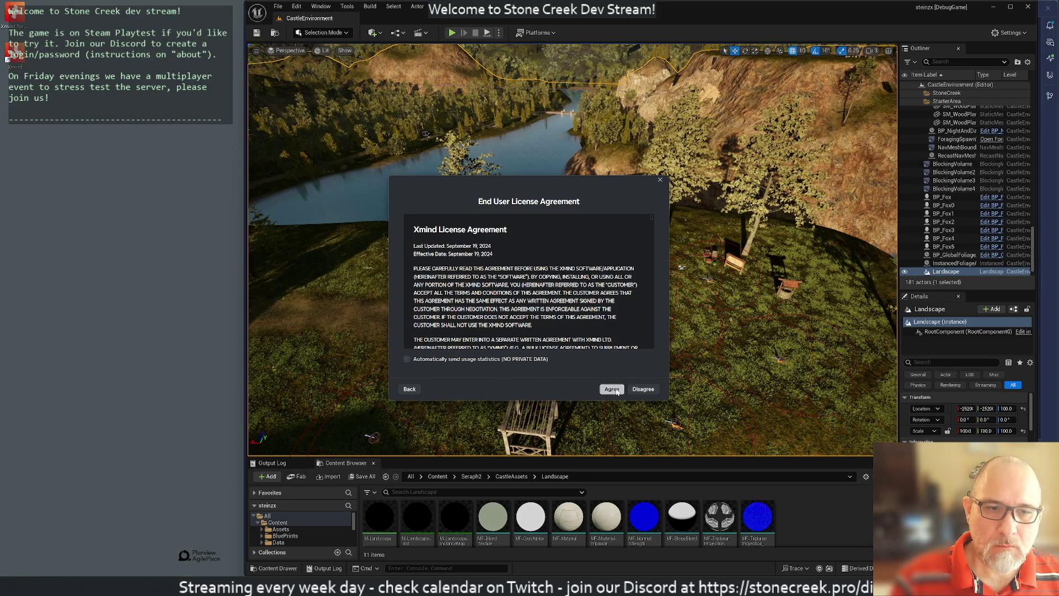
click(613, 388)
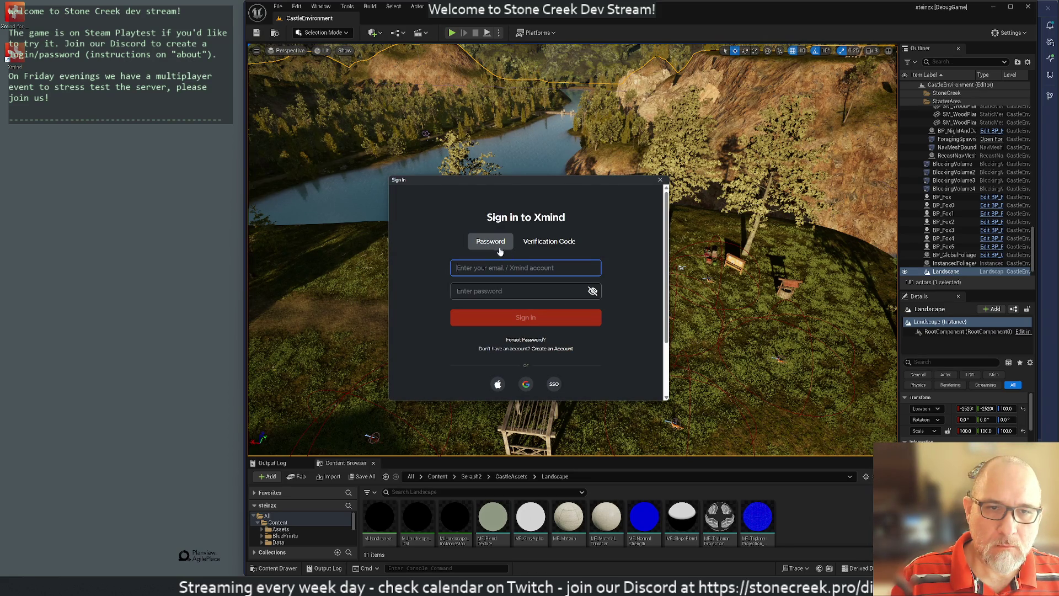
click(526, 383)
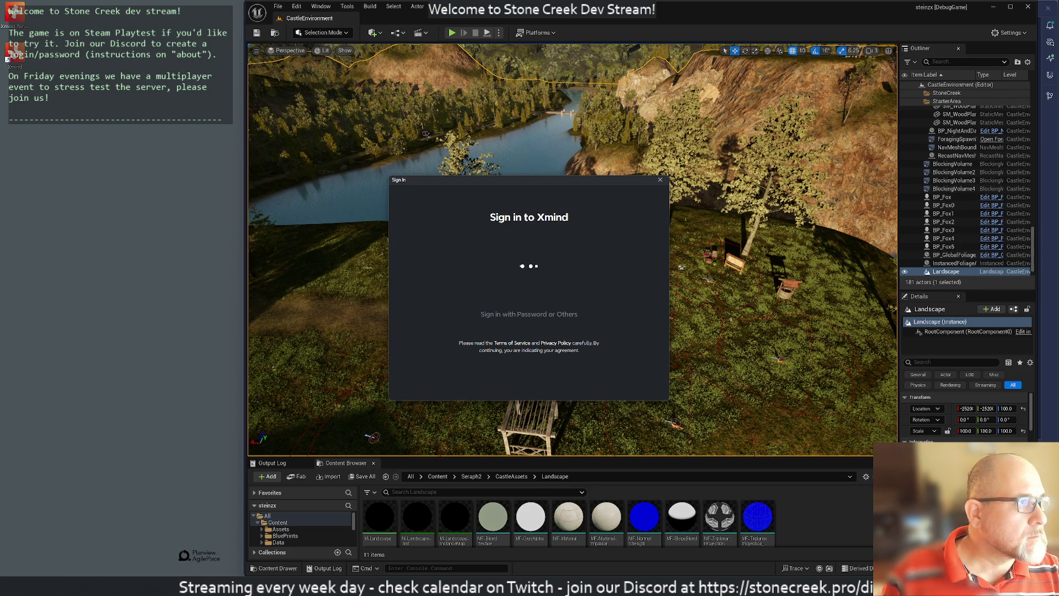
key(alt+Tab)
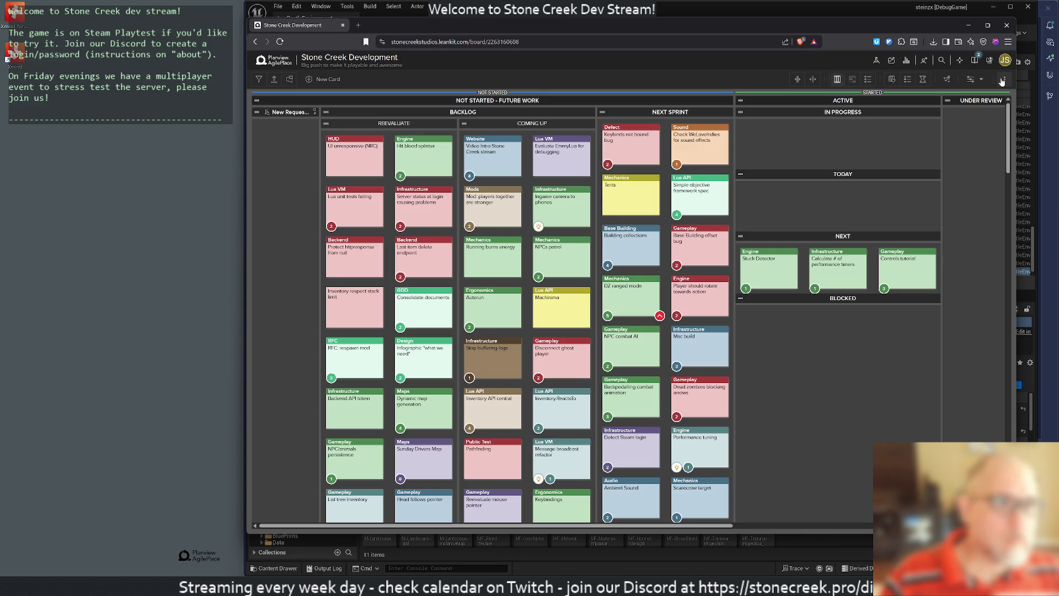
Export the AgilePlace board cards to Desktop as Stone Creek Development.csv, replacing the old copy.
click(1004, 79)
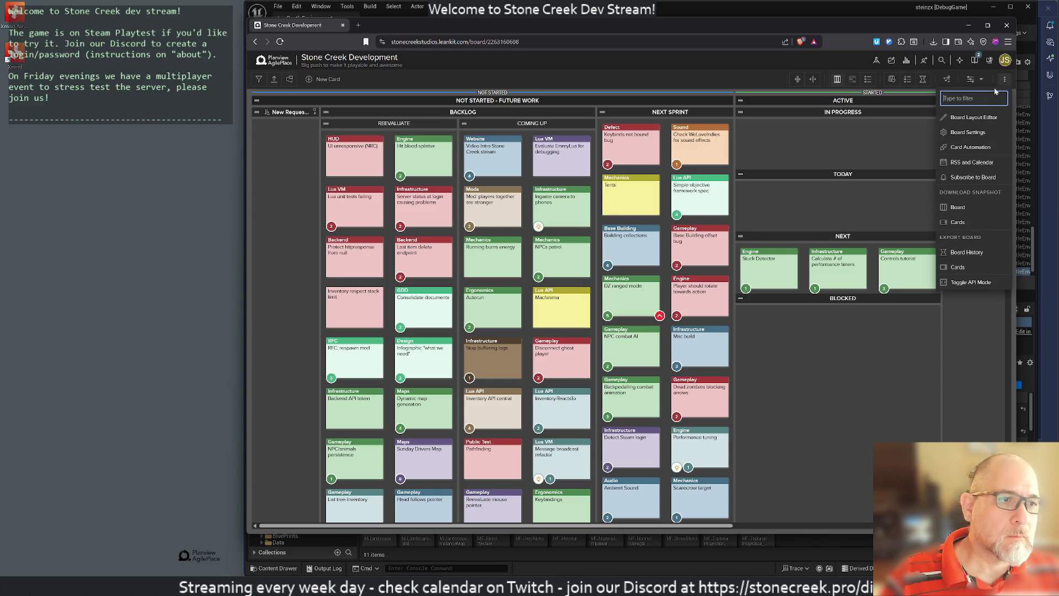
click(965, 267)
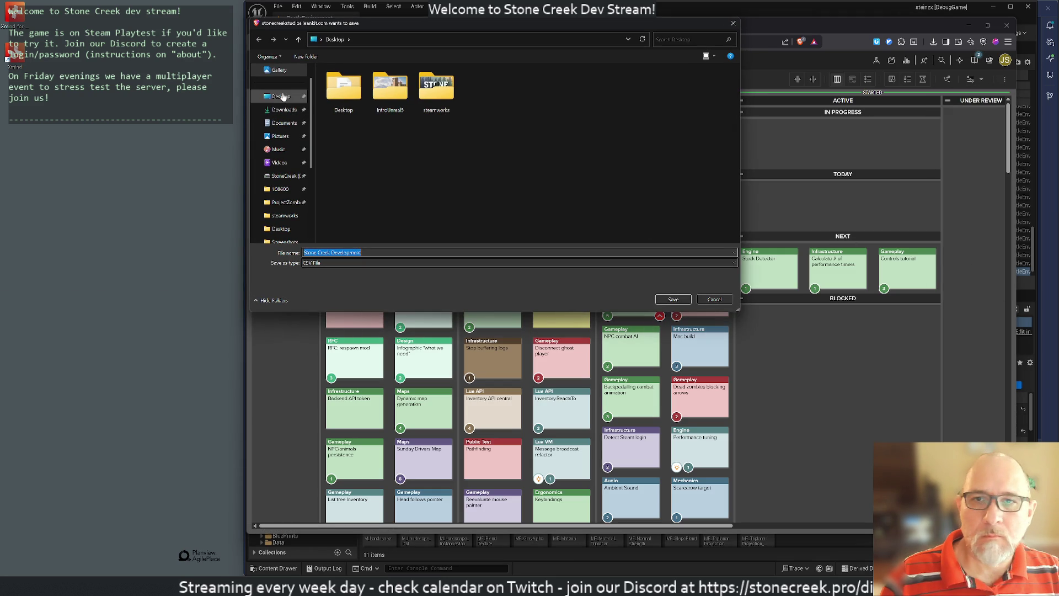
double_click(343, 88)
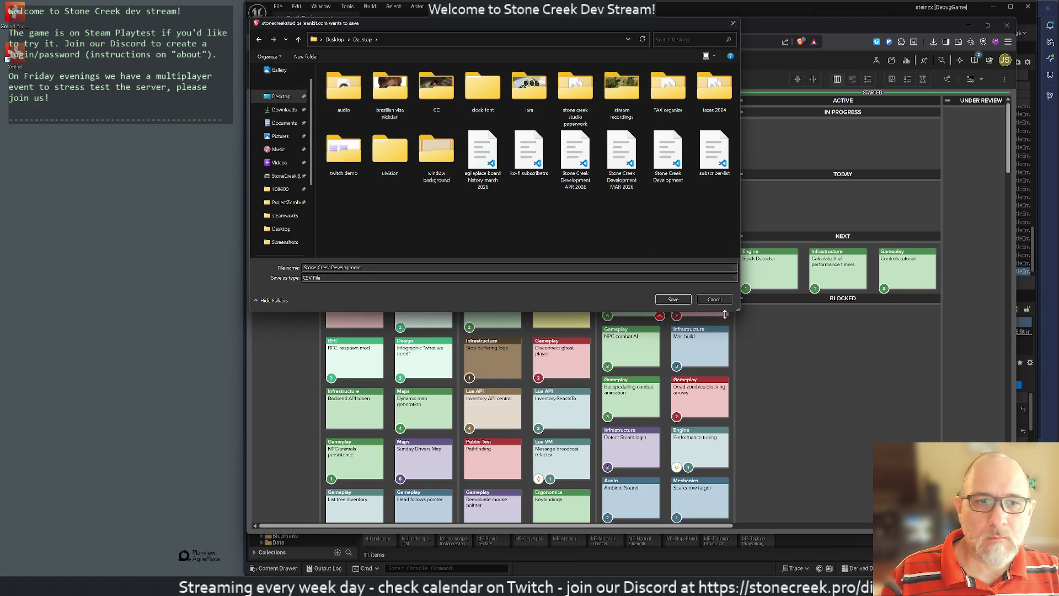
click(673, 303)
click(546, 292)
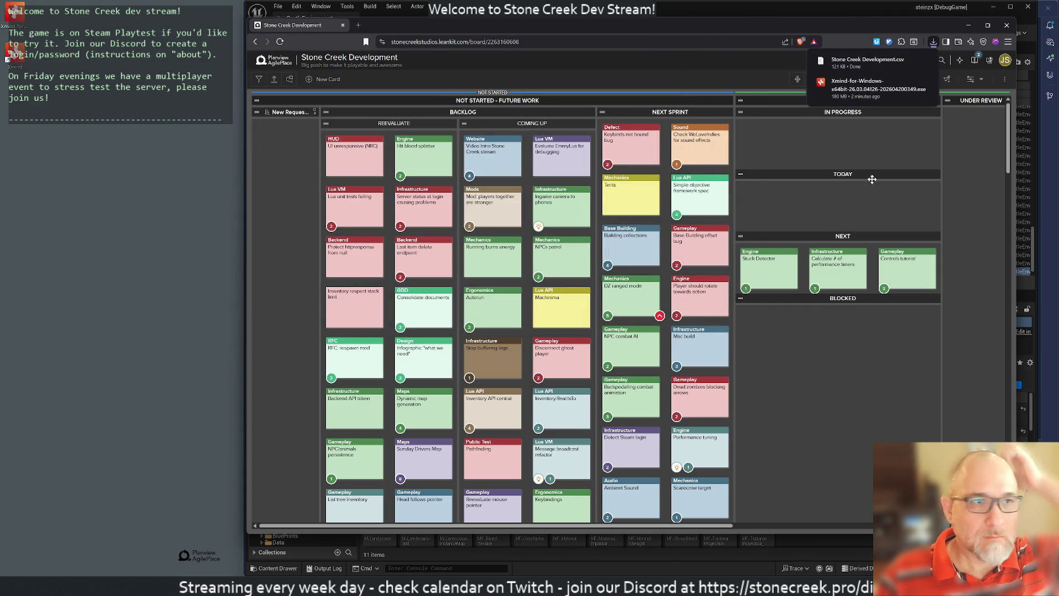
click(968, 29)
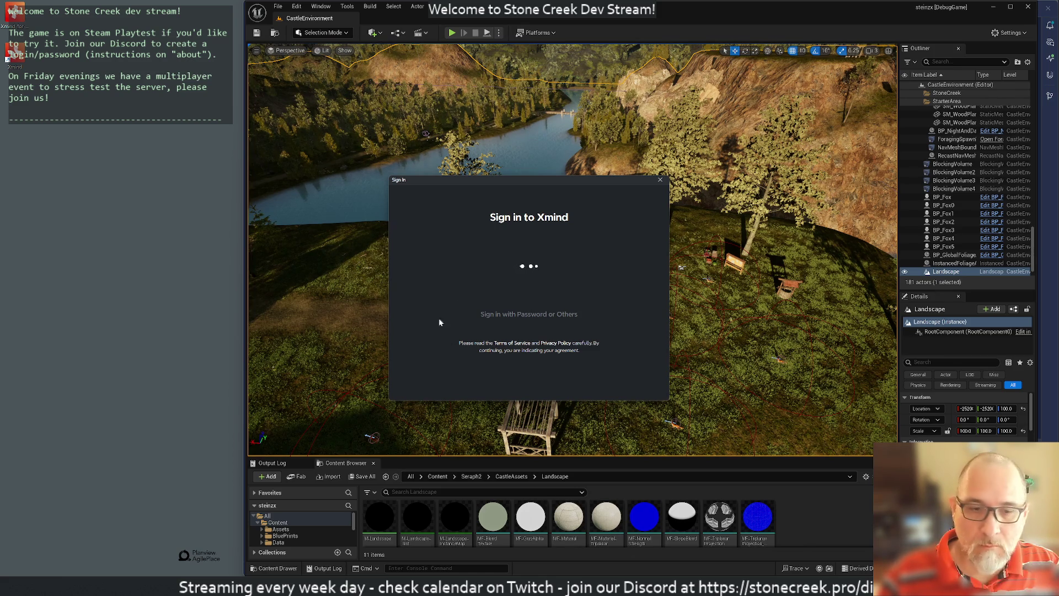
Close the stuck sign-in window and dismiss the feedback and Whoops error dialogs.
mouse_move(618, 568)
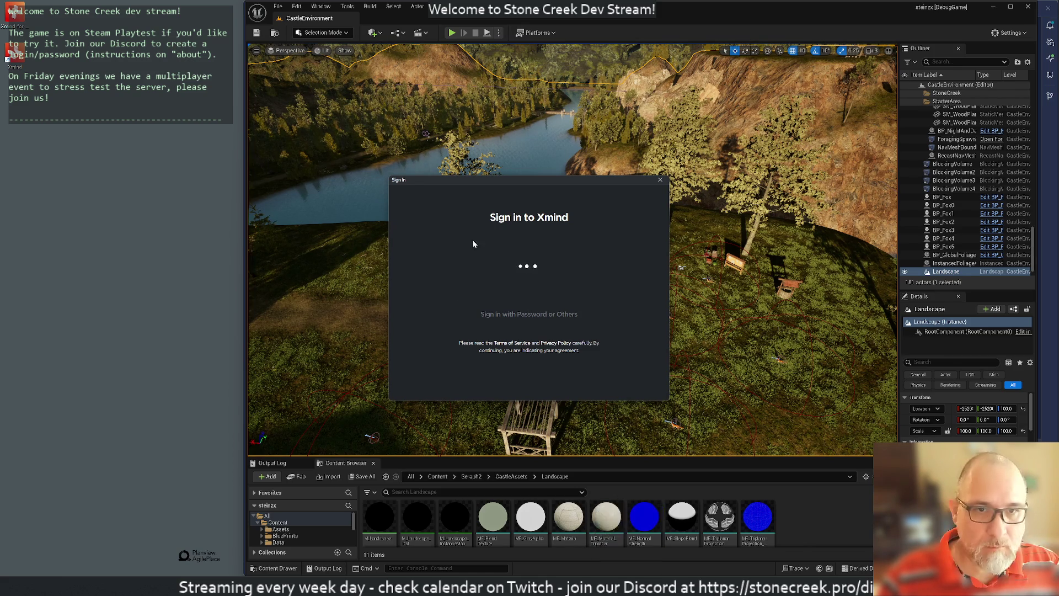
mouse_move(439, 181)
mouse_down()
mouse_move(566, 166)
mouse_move(504, 170)
mouse_up()
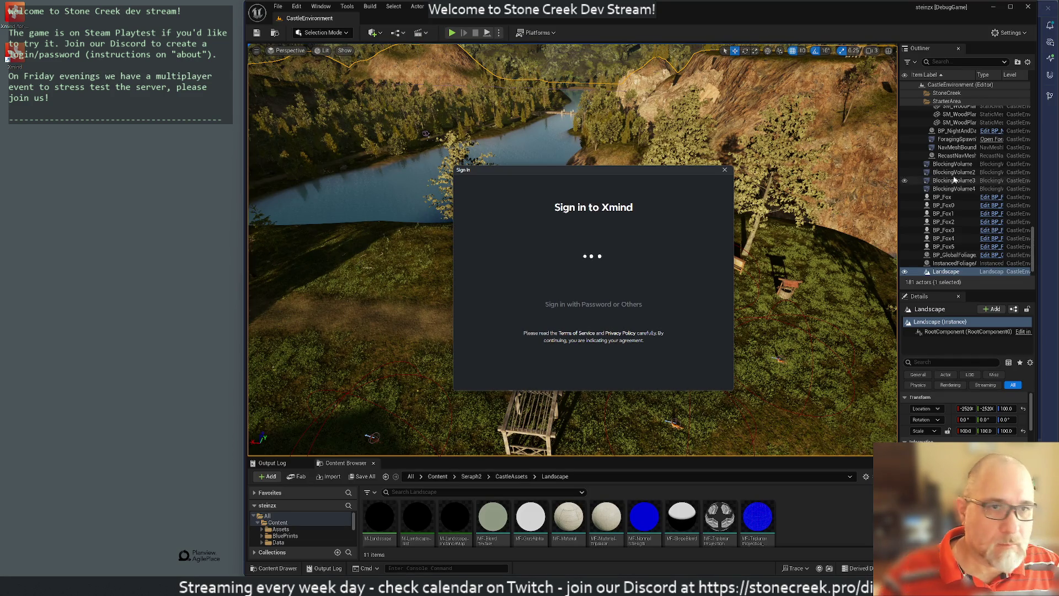
click(724, 170)
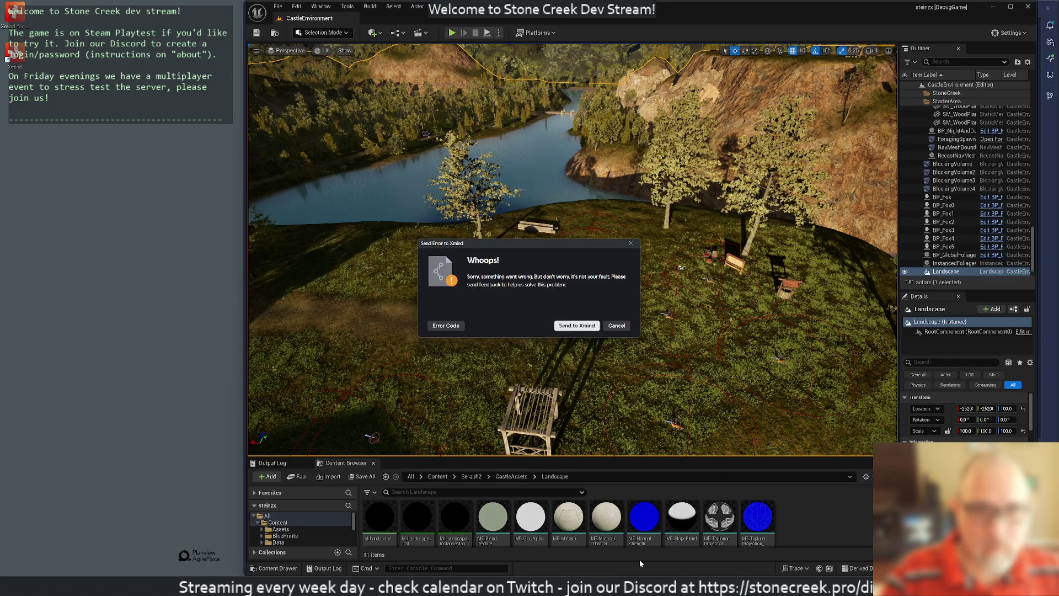
click(575, 326)
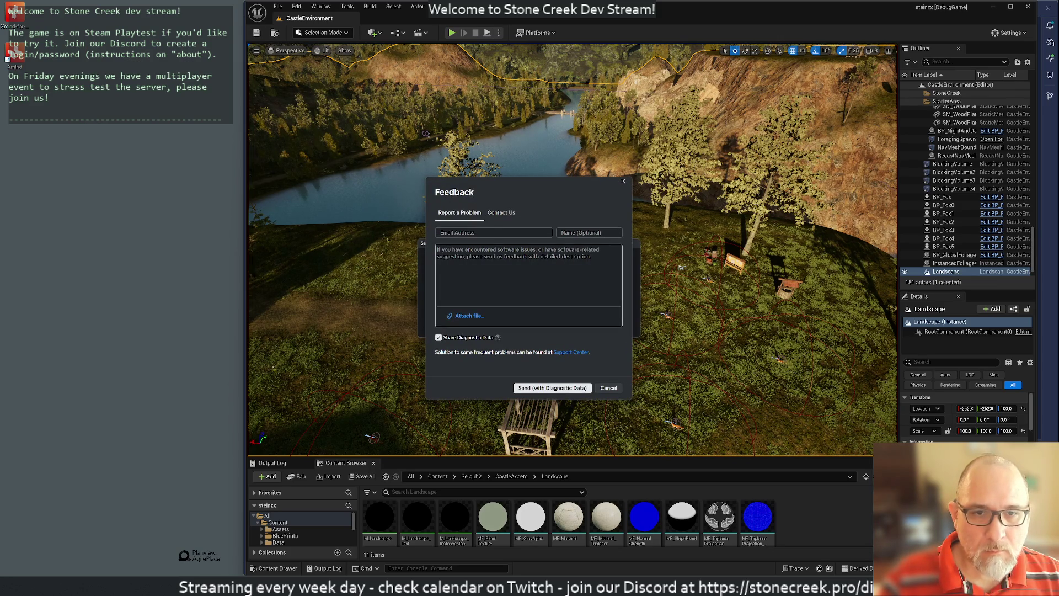
click(602, 388)
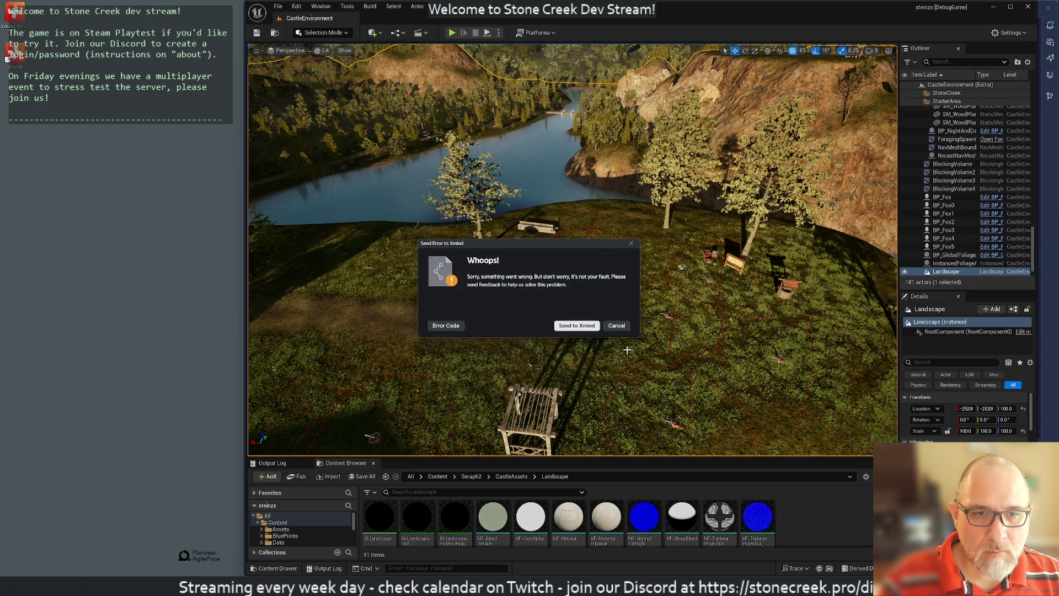
click(620, 330)
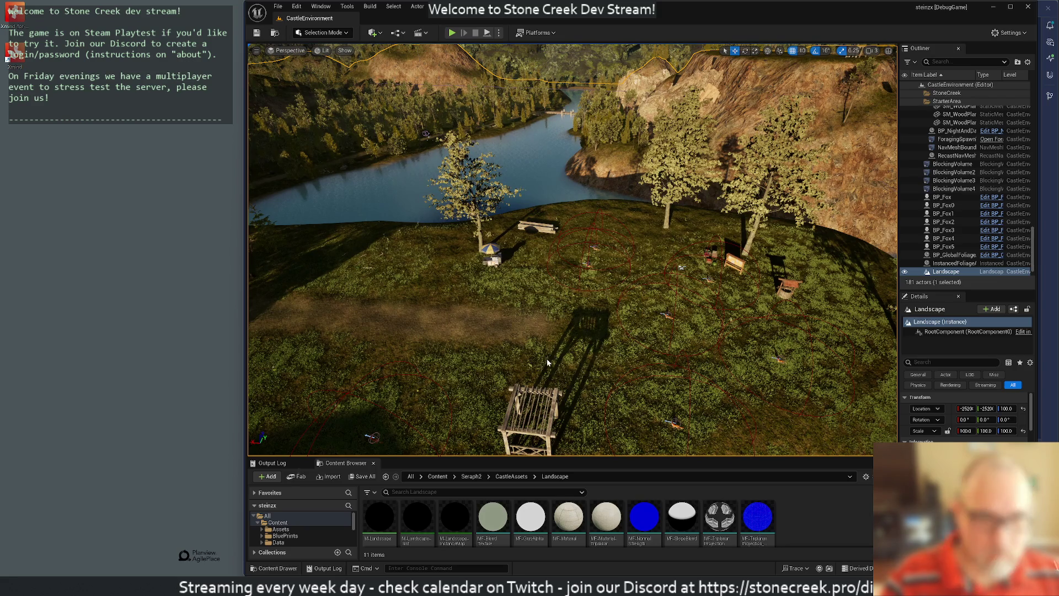
key(super)
Relaunch Xmind, sign in with Google, and open Early Access Summer 2026 from Recents.
text(xmind)
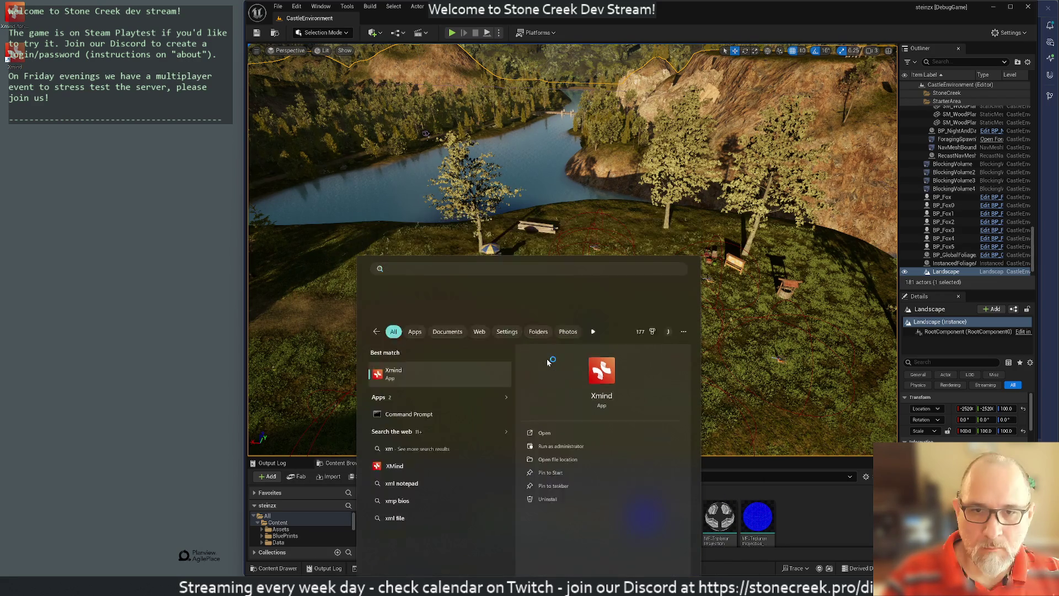
key(Return)
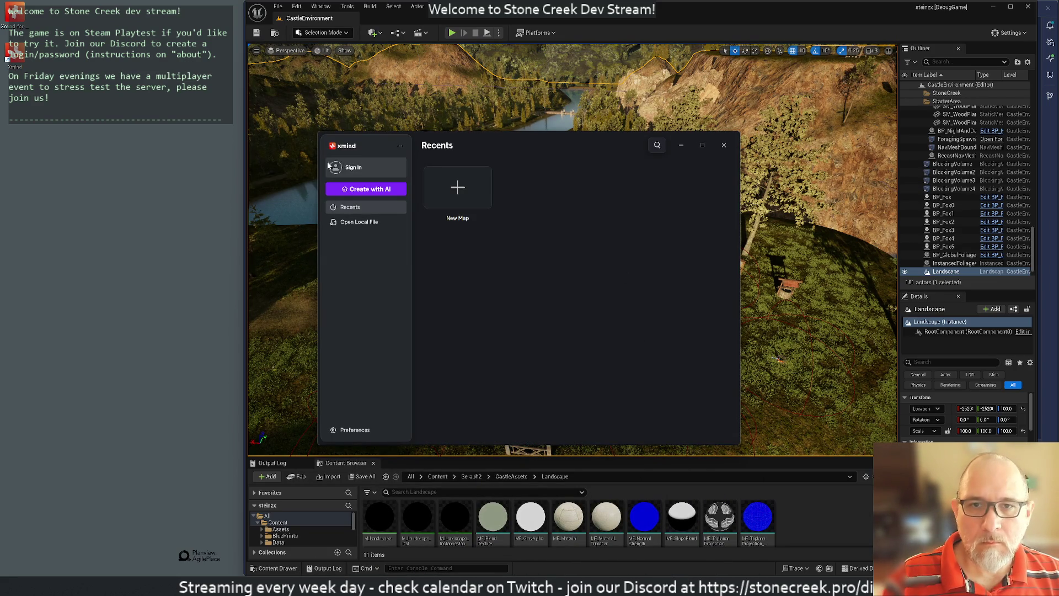
click(353, 167)
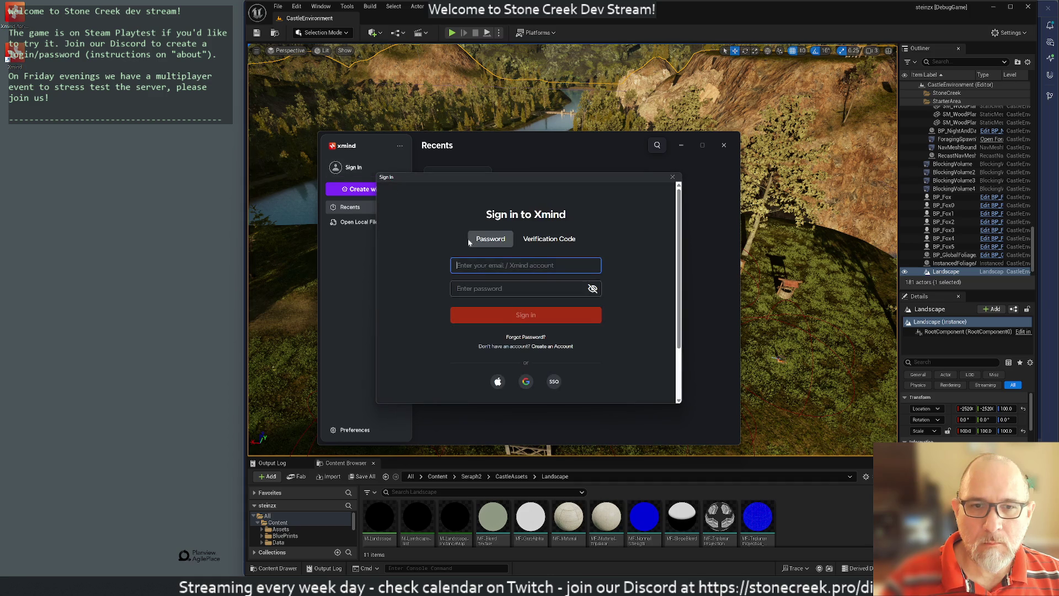
click(525, 381)
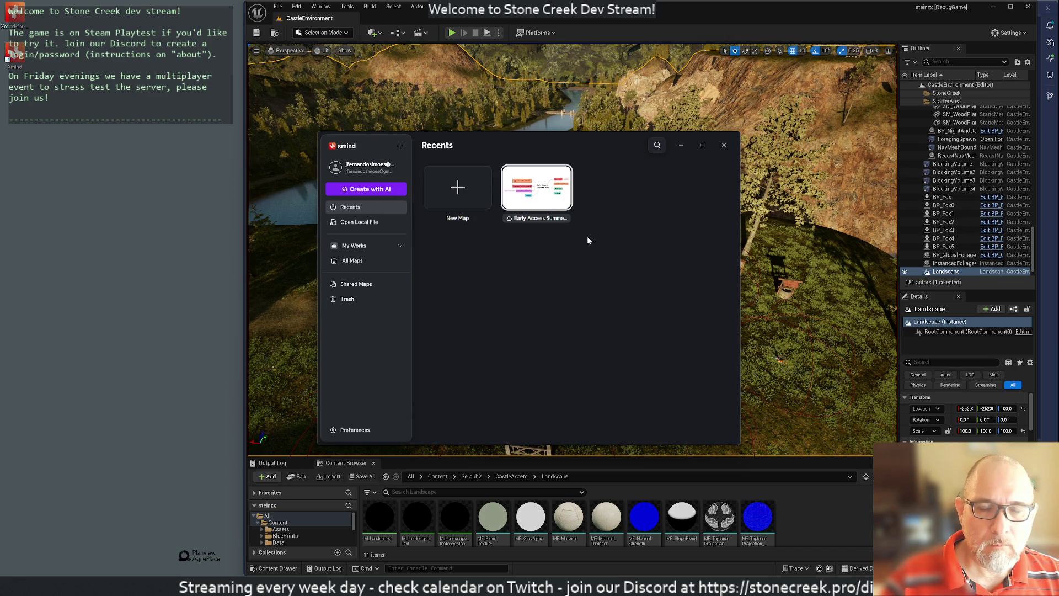
click(535, 205)
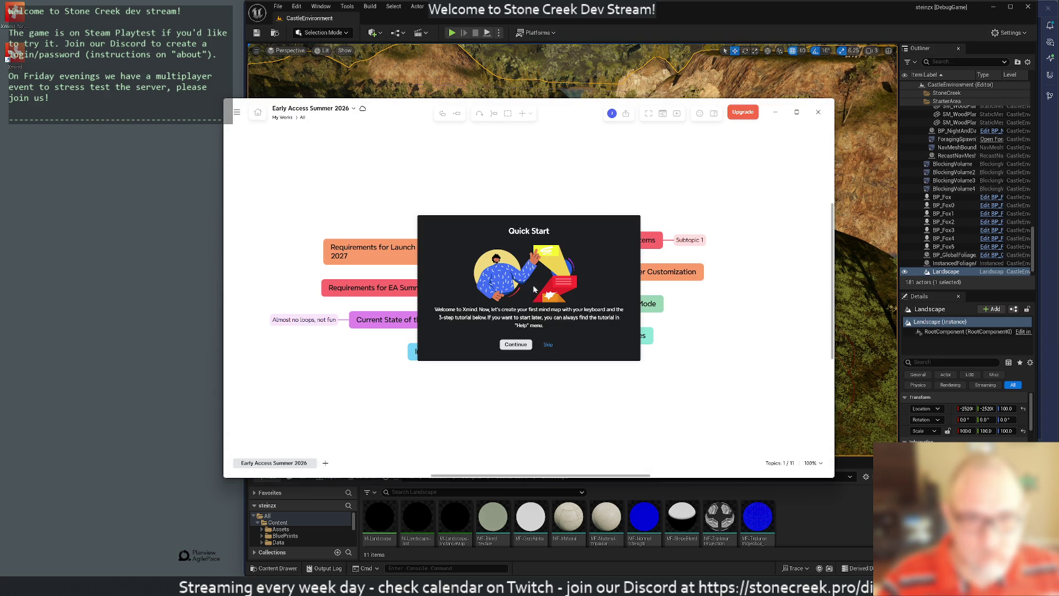
Continue the Quick Start and add Main Topic 9 under the central Early Access Summer 2026 topic.
click(517, 345)
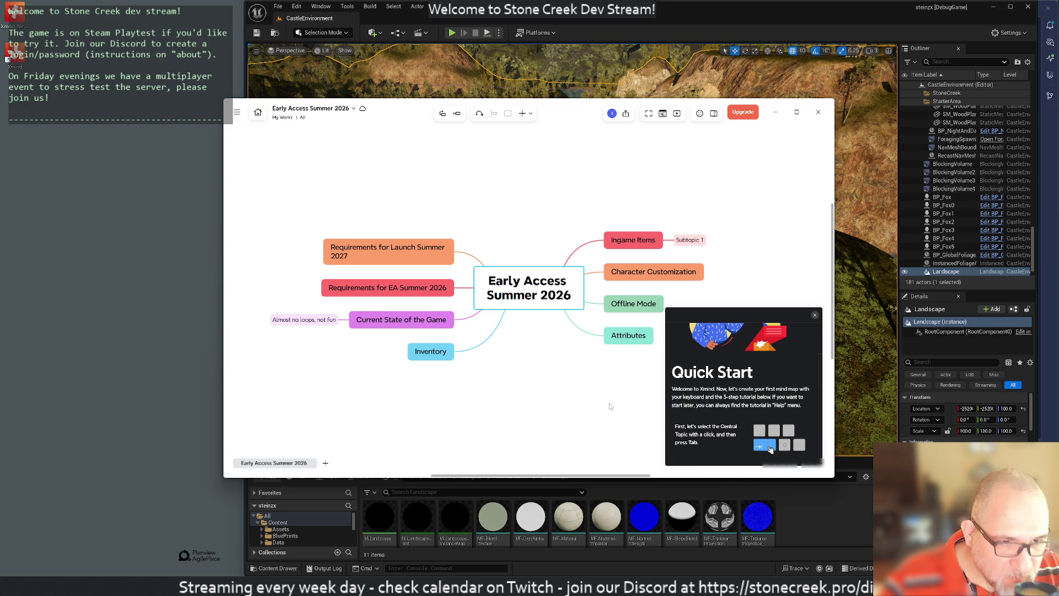
click(610, 311)
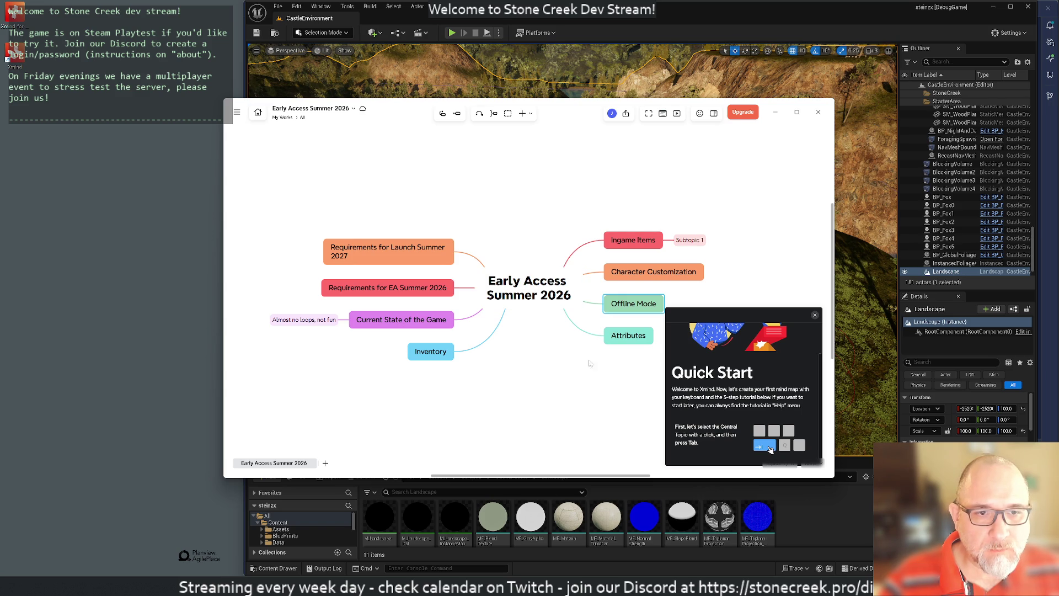
click(521, 308)
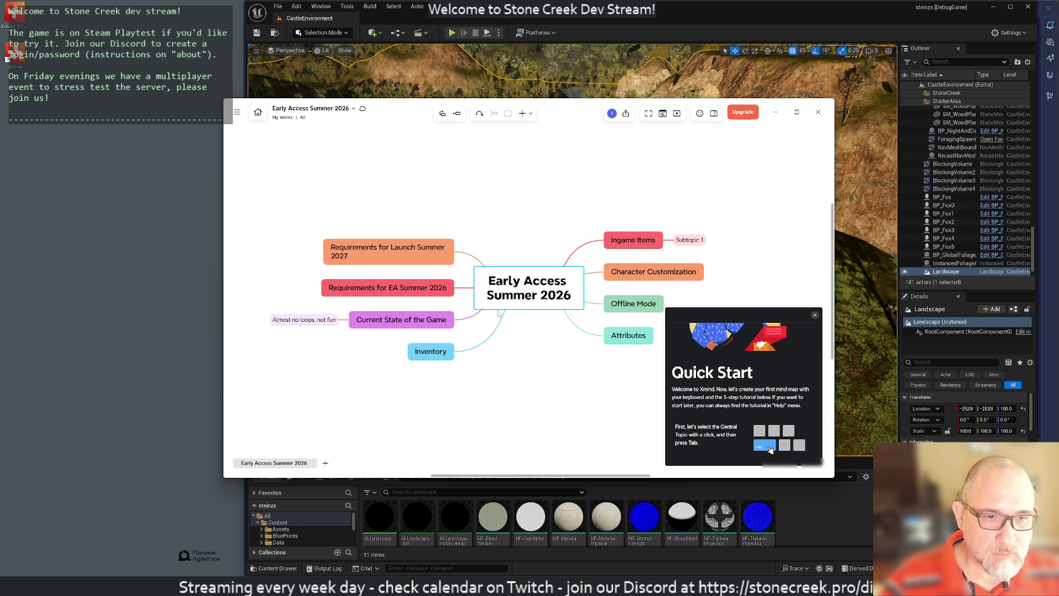
key(Tab)
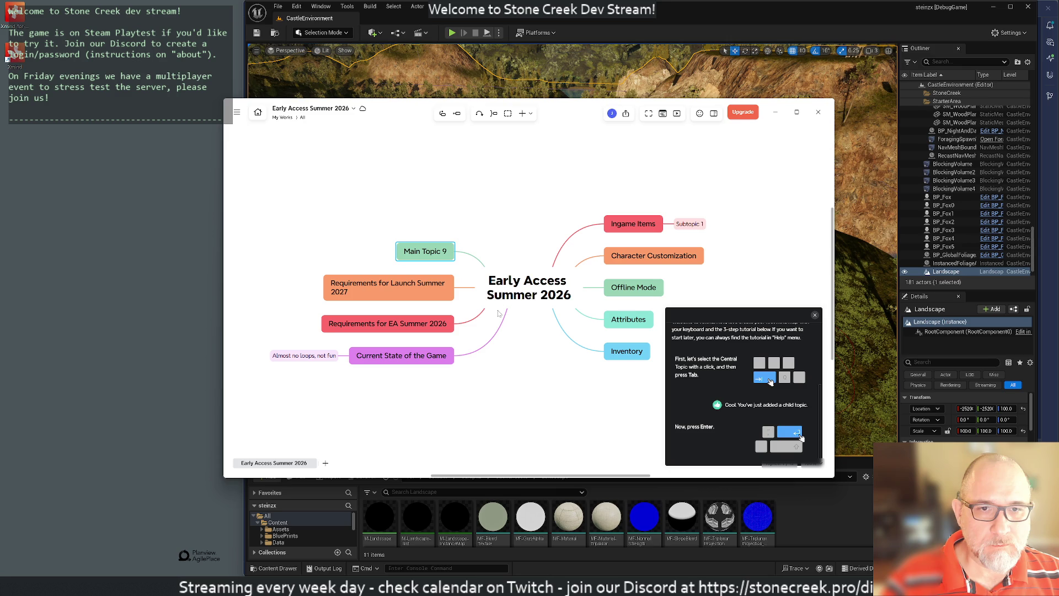
Add a sibling topic beside Main Topic 9 and name it 12341234.
key(Return)
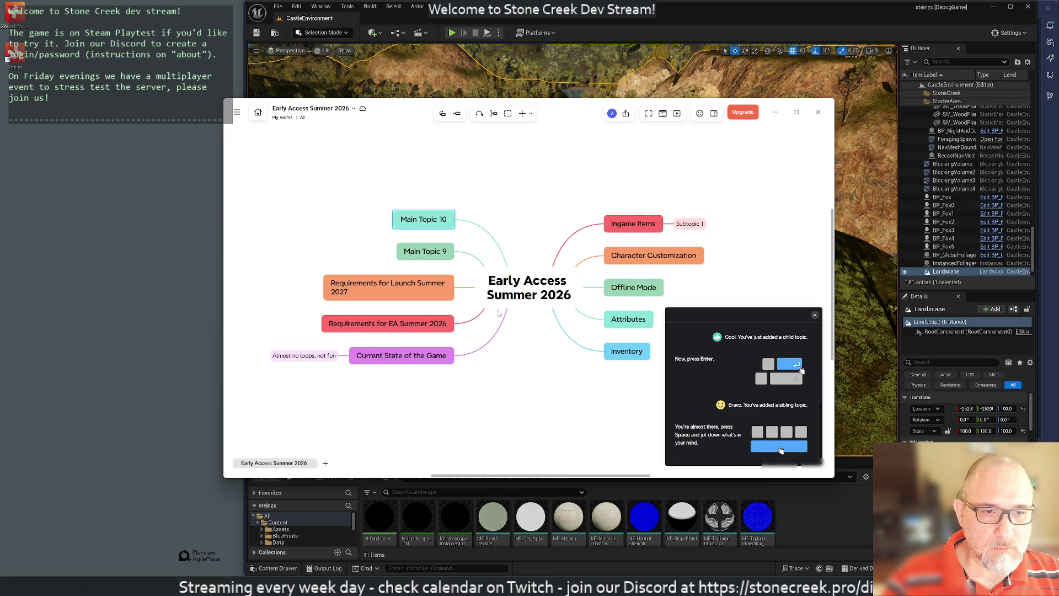
key(space)
text(12341234)
key(Return)
key(space)
key(Return)
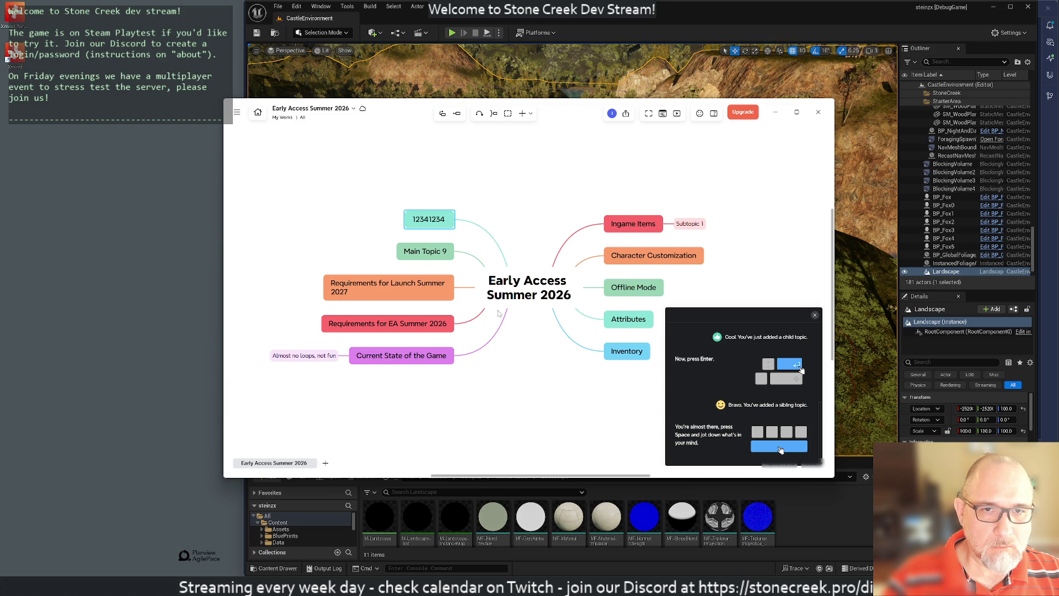
Clear Main Topic 9's text, dismiss the tutorial popup, and delete the emptied topics.
key(Down)
key(space)
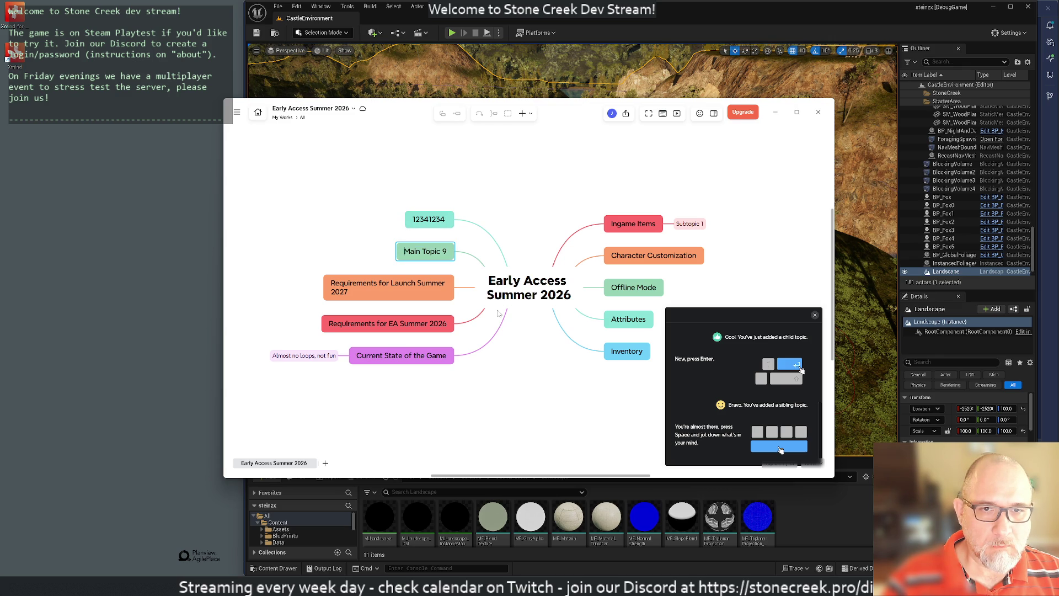
scroll(557, 305, down, 2)
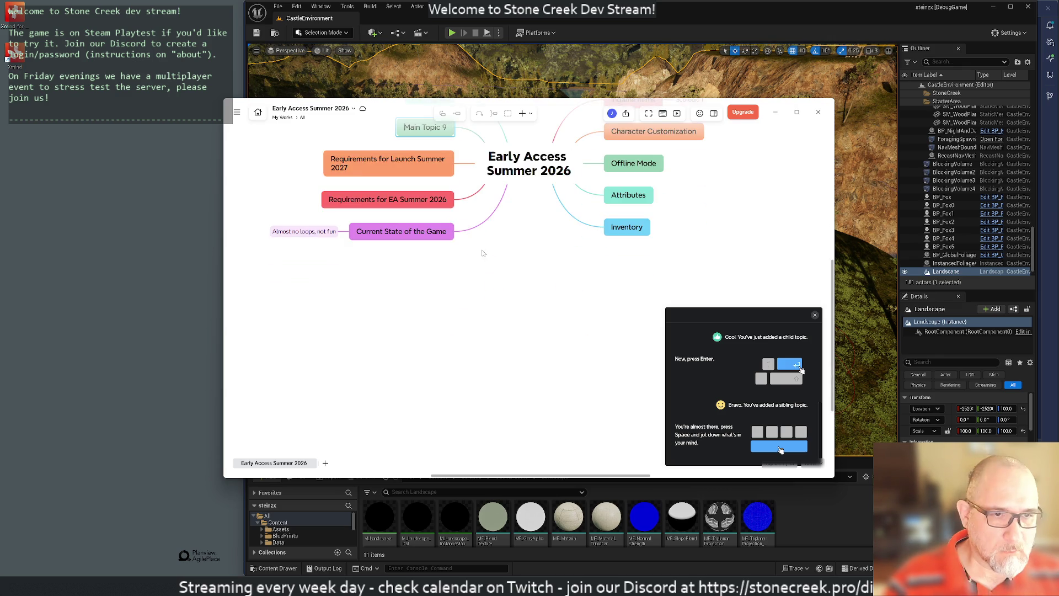
key(Return)
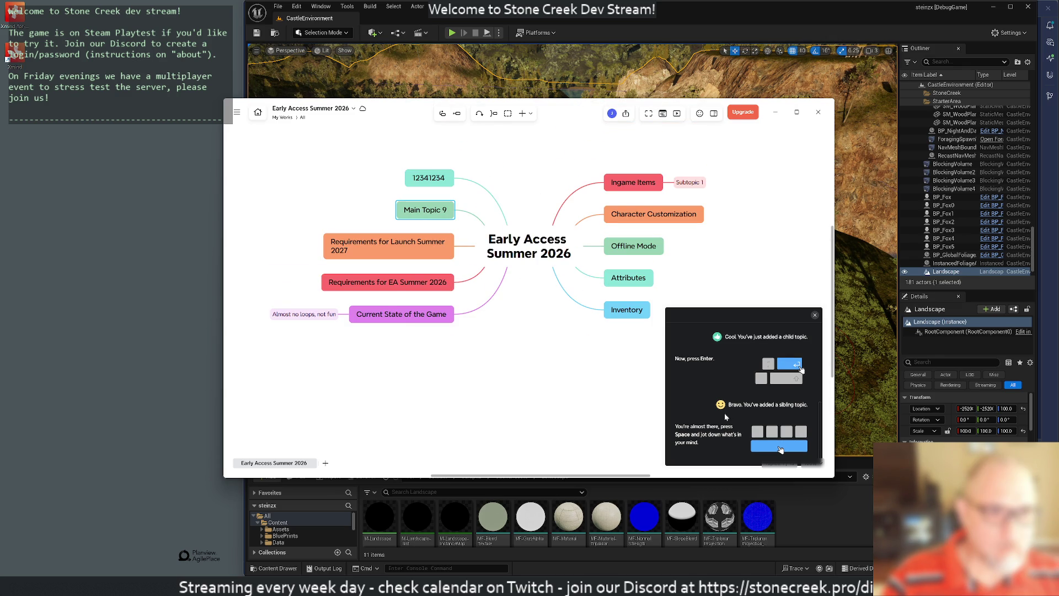
click(579, 375)
click(424, 209)
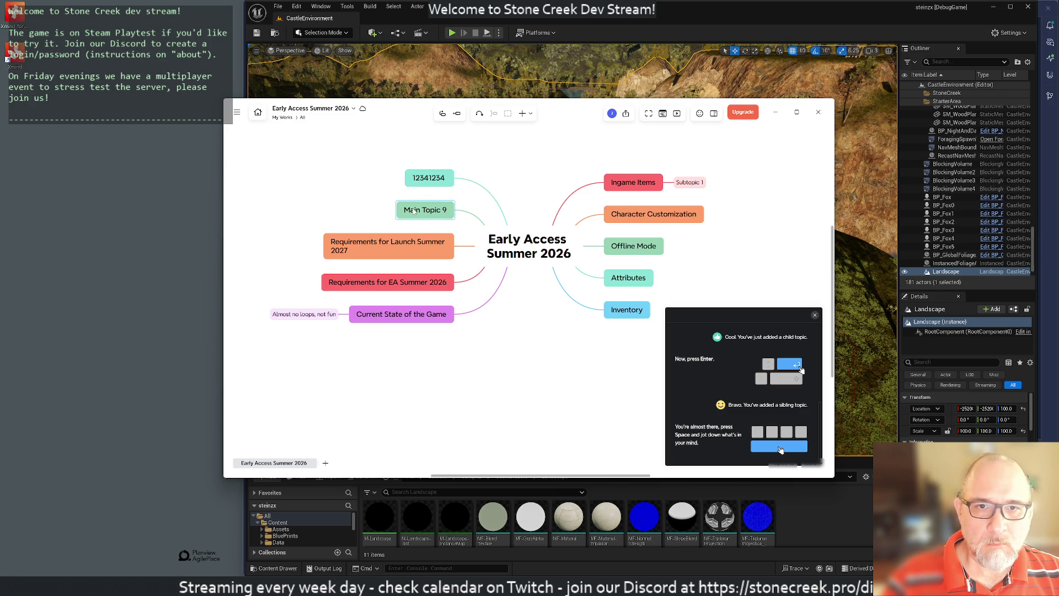
key(space)
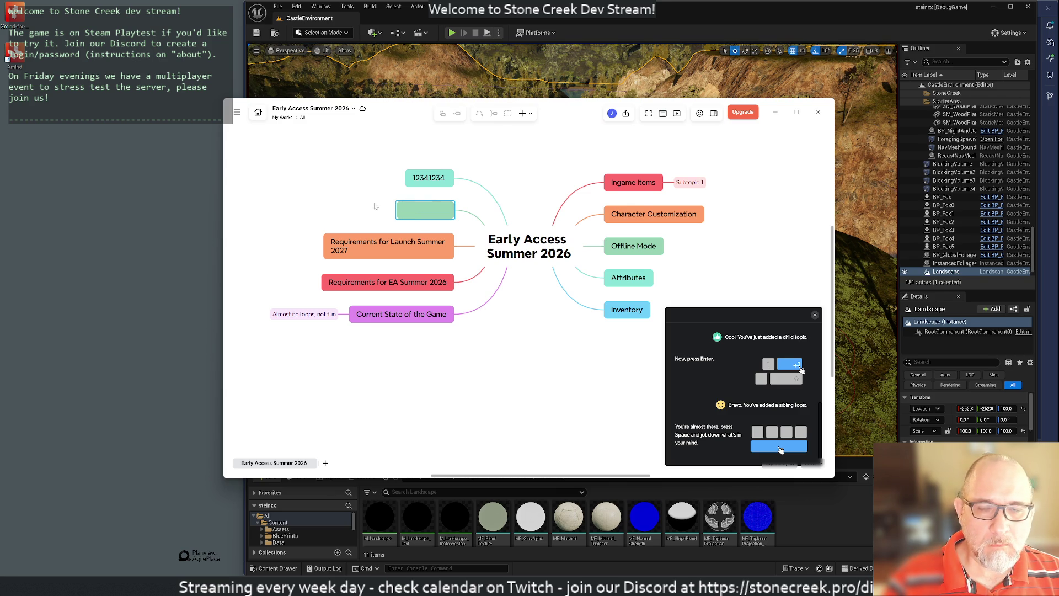
click(391, 215)
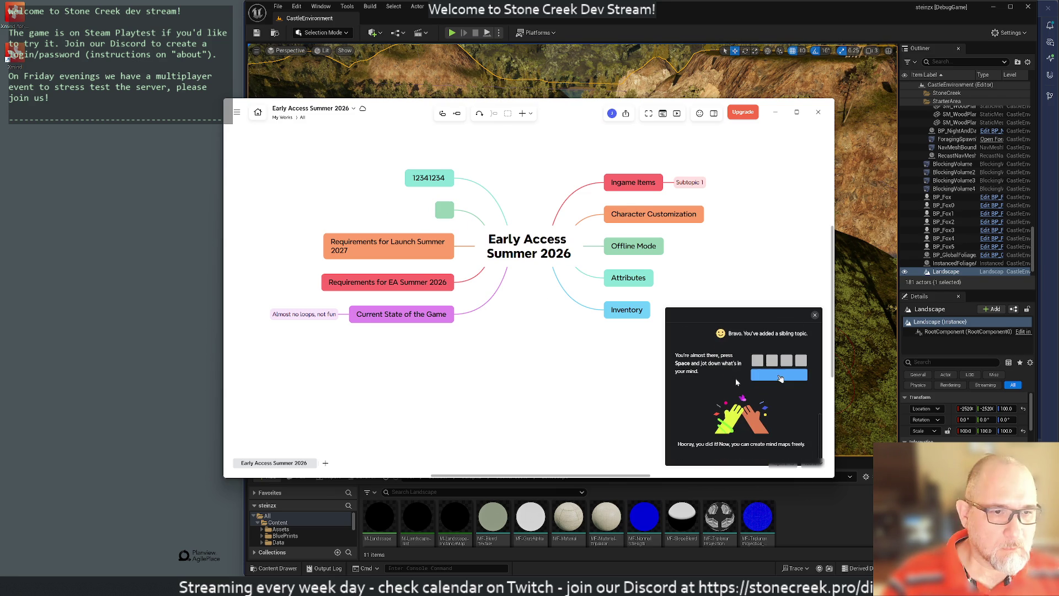
click(815, 314)
text(d)
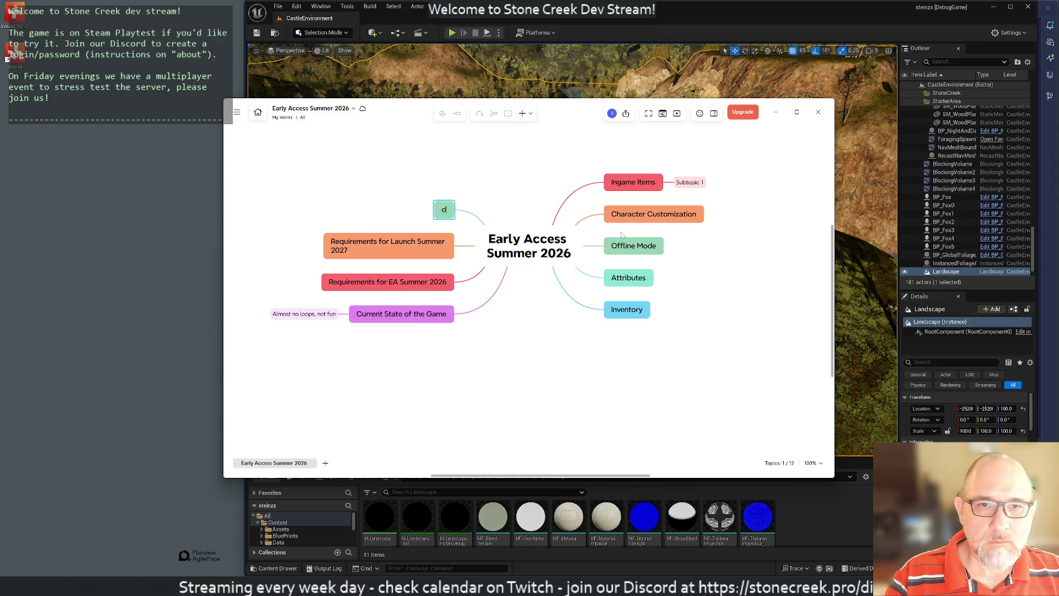
key(BackSpace)
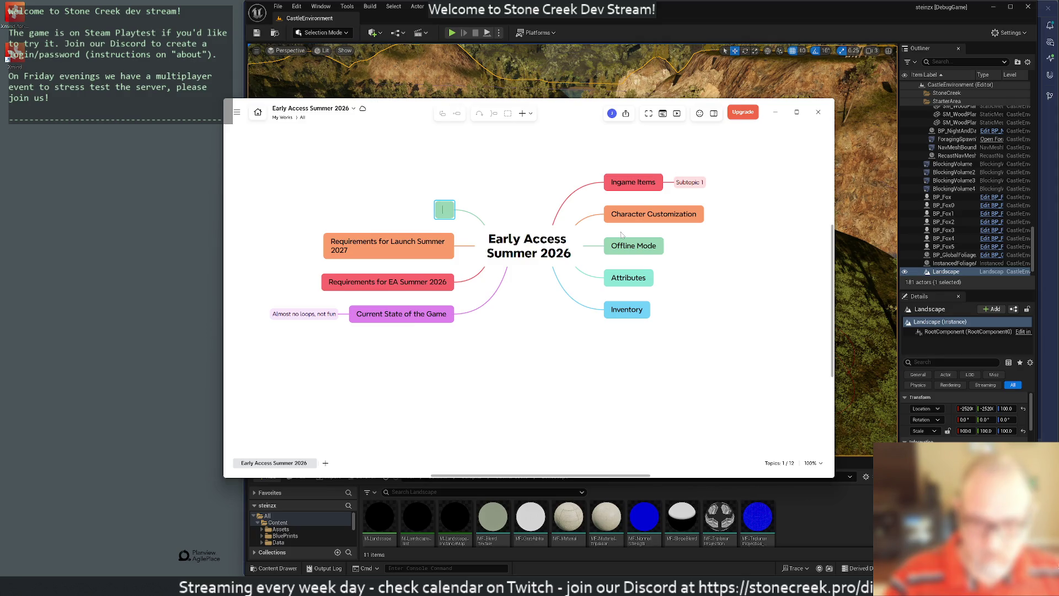
key(Escape)
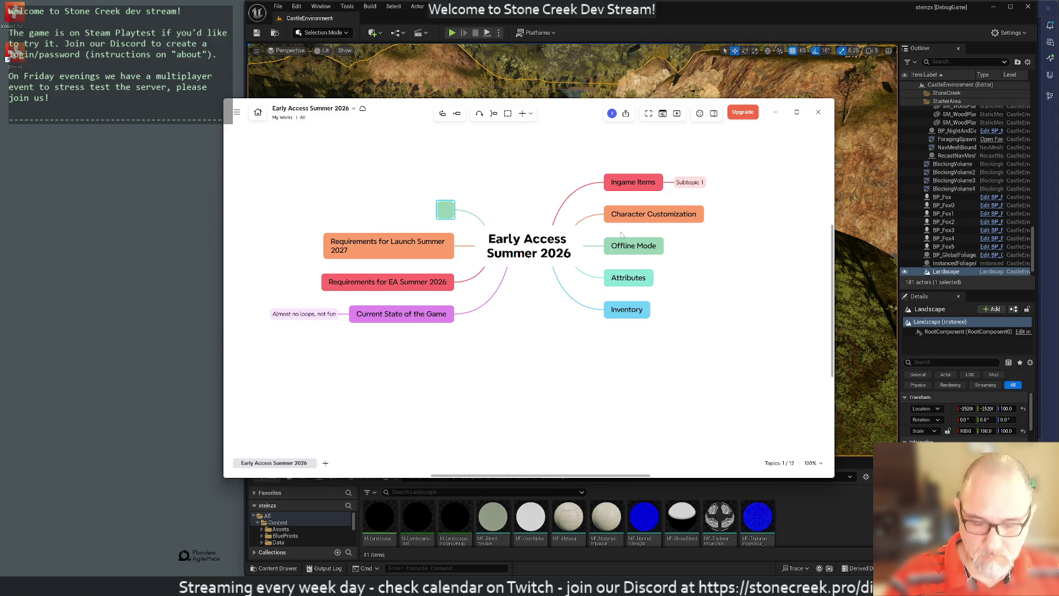
key(Delete)
Delete the placeholder Subtopic 1 under Ingame Items.
key(Down)
key(Down)
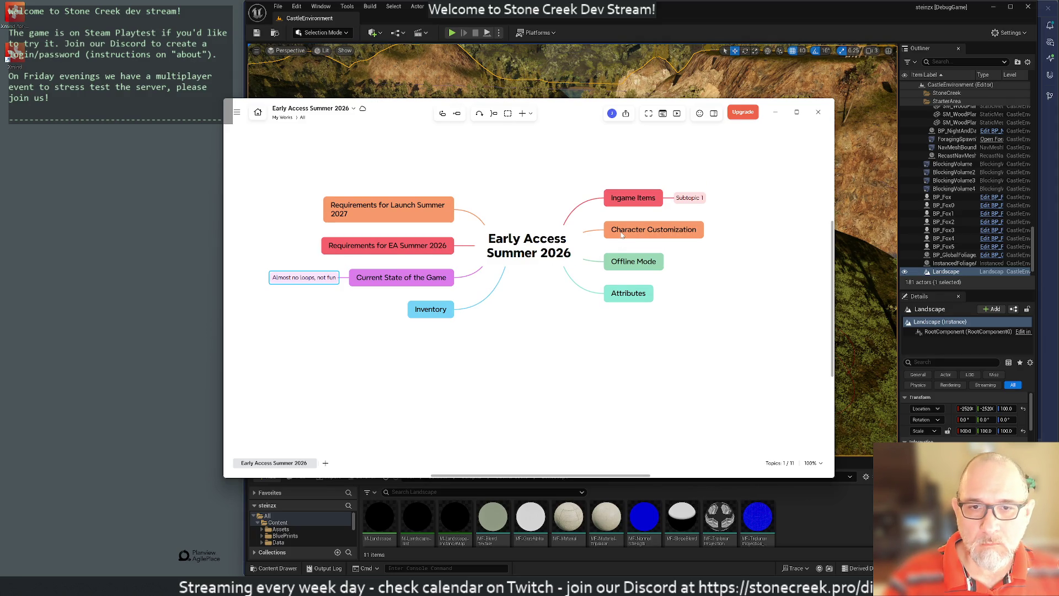
key(Down)
key(Right)
key(Right)
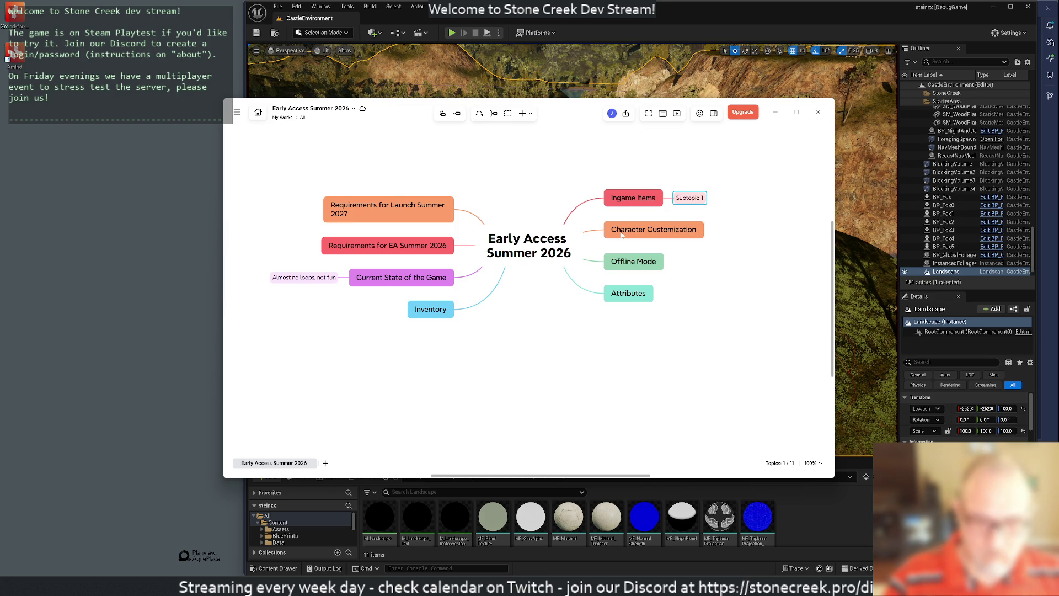
key(Delete)
click(622, 234)
key(Down)
key(Down)
key(Left)
key(Left)
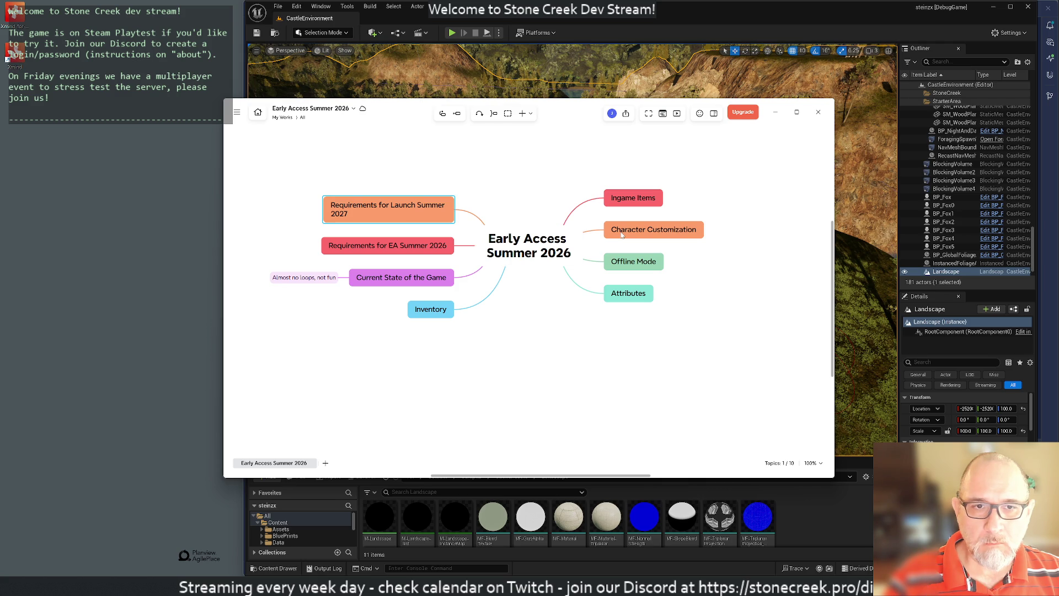
key(Down)
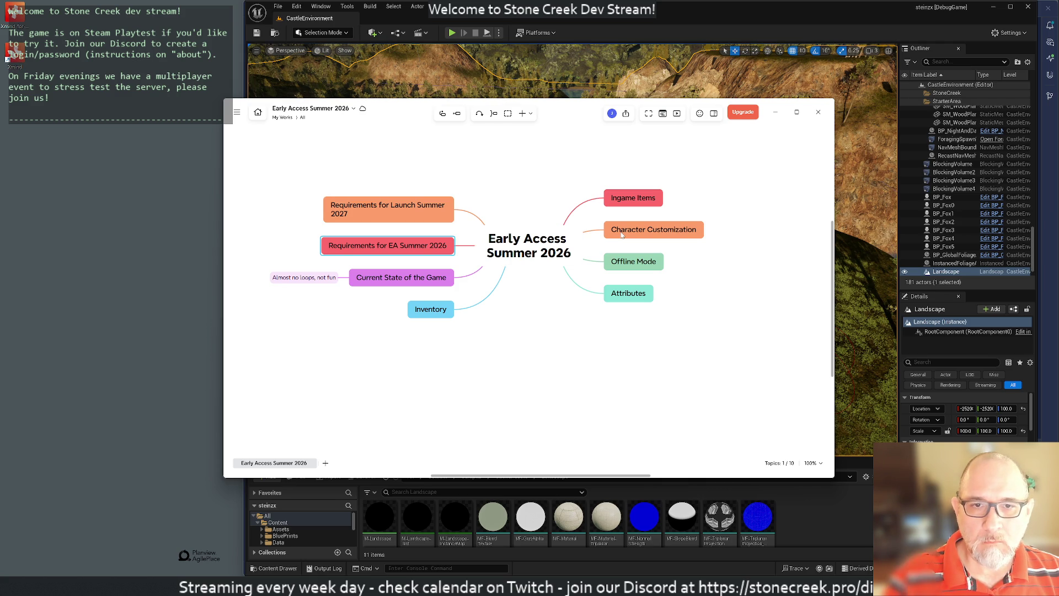
Drag Inventory, Ingame Items, Character Customization, Attributes and Offline Mode onto Requirements for EA Summer 2026.
click(430, 317)
mouse_move(430, 319)
mouse_down()
mouse_move(334, 273)
mouse_move(312, 248)
mouse_move(326, 247)
mouse_move(268, 243)
mouse_move(479, 245)
mouse_move(334, 246)
mouse_move(364, 263)
mouse_move(345, 245)
mouse_move(455, 246)
mouse_move(283, 246)
mouse_move(311, 246)
mouse_up()
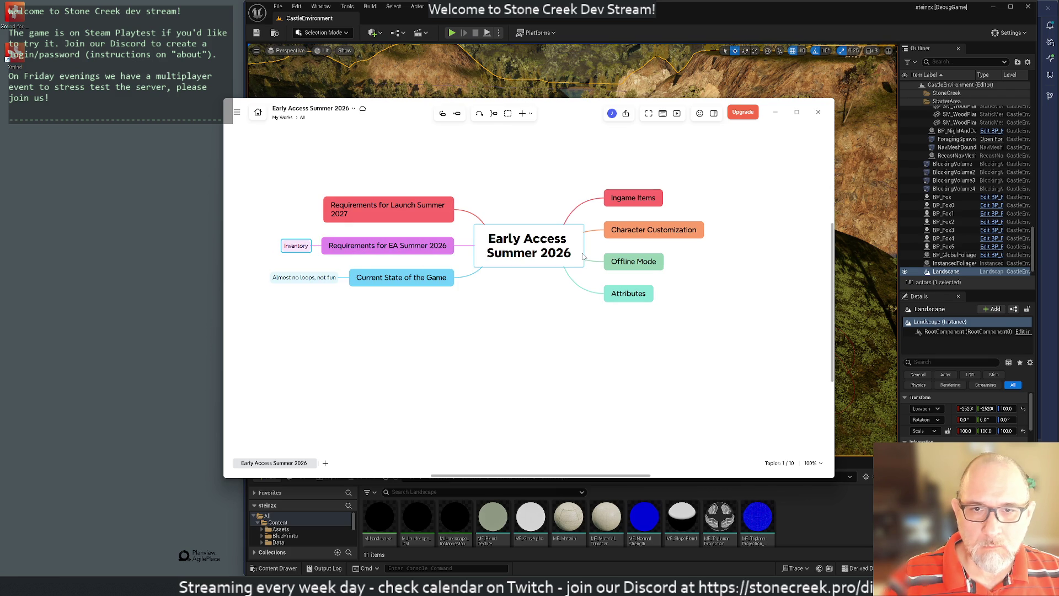
mouse_move(640, 201)
mouse_down()
mouse_move(438, 242)
mouse_move(314, 250)
mouse_up()
drag(651, 213, 303, 254)
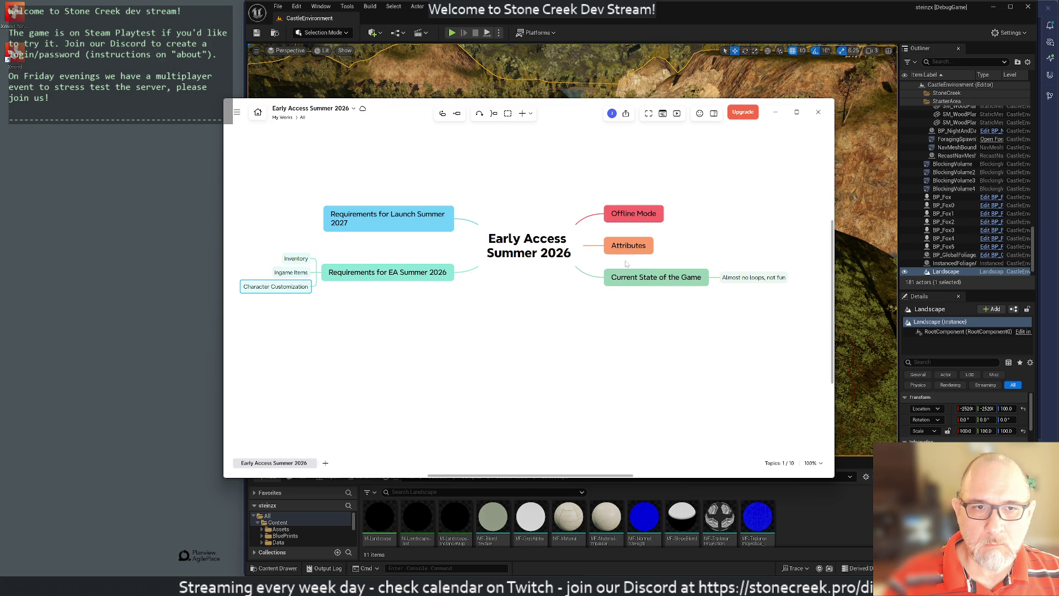
drag(627, 254, 306, 294)
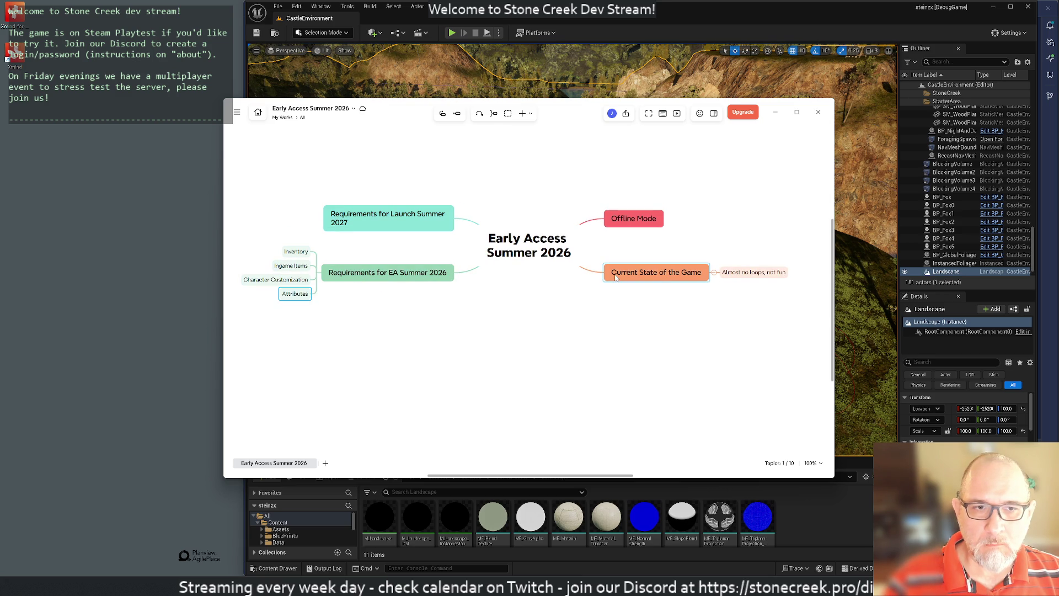
drag(628, 219, 306, 312)
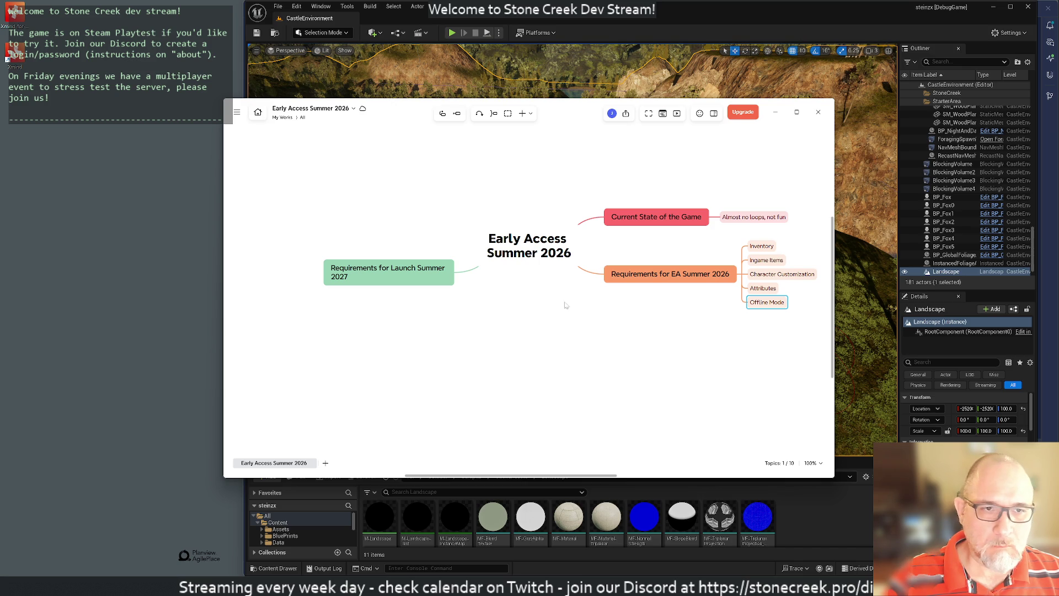
mouse_move(579, 329)
mouse_down()
mouse_move(437, 336)
mouse_move(470, 289)
mouse_up()
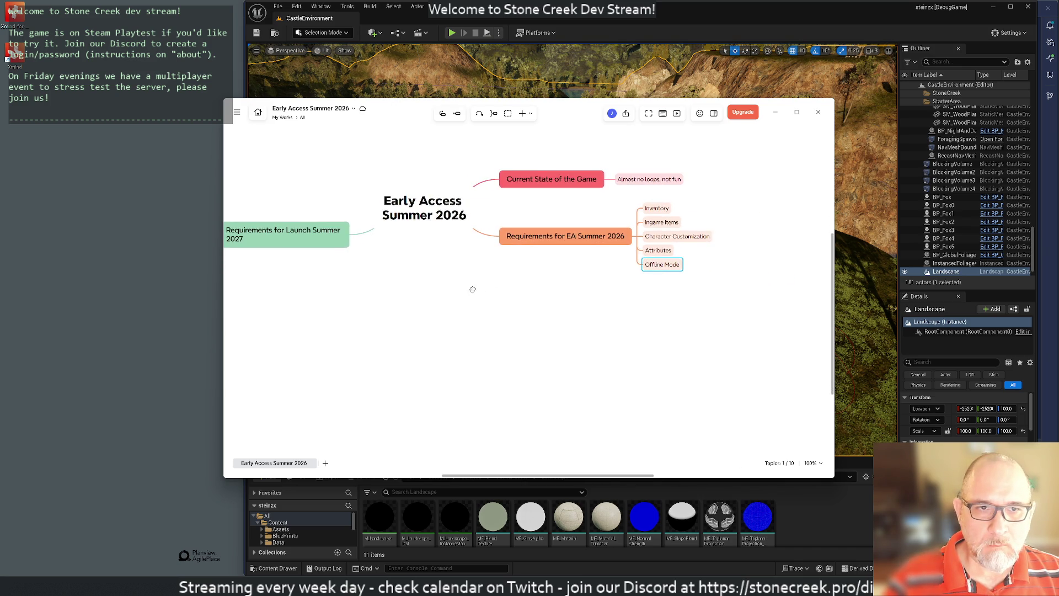
mouse_move(541, 318)
mouse_down()
mouse_move(544, 359)
mouse_move(541, 319)
mouse_move(496, 356)
mouse_move(402, 352)
mouse_move(631, 338)
mouse_up()
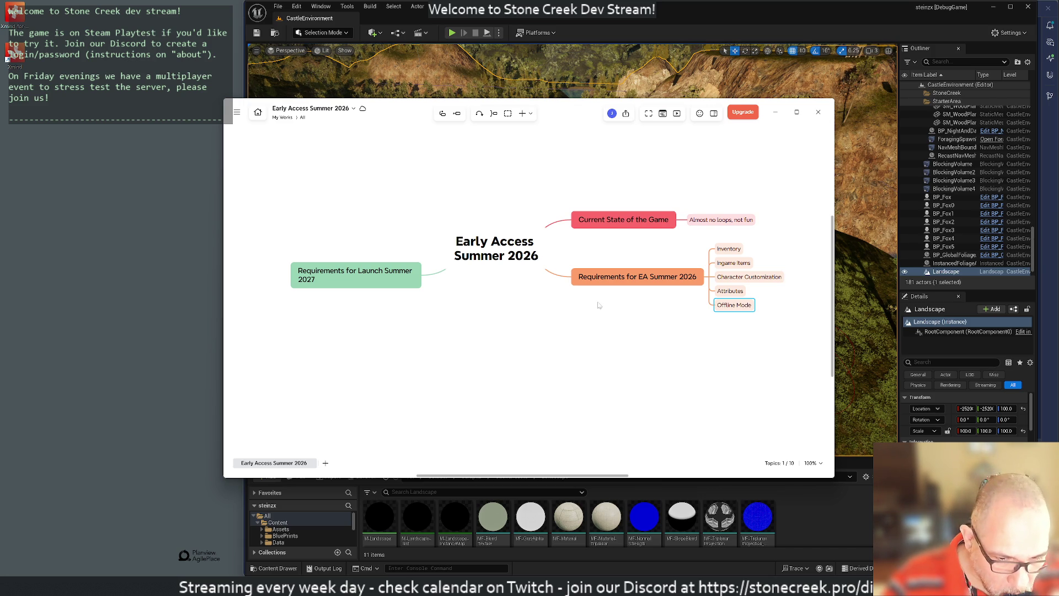
Add Current State of the Game notes on players not interacting and the Leaderboard stress-testing the Lua API.
click(573, 226)
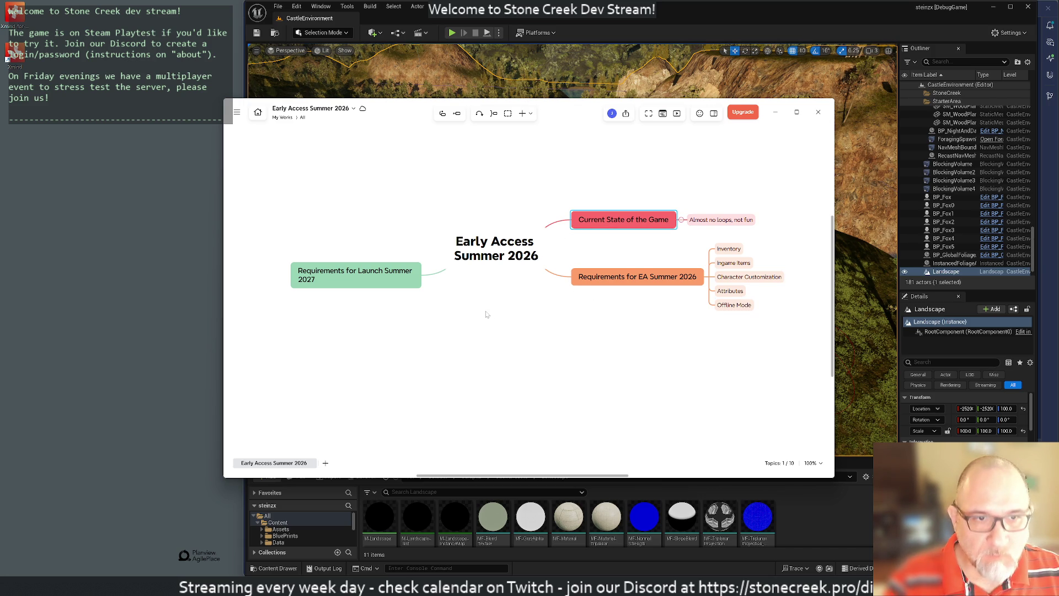
key(Tab)
text(Play)
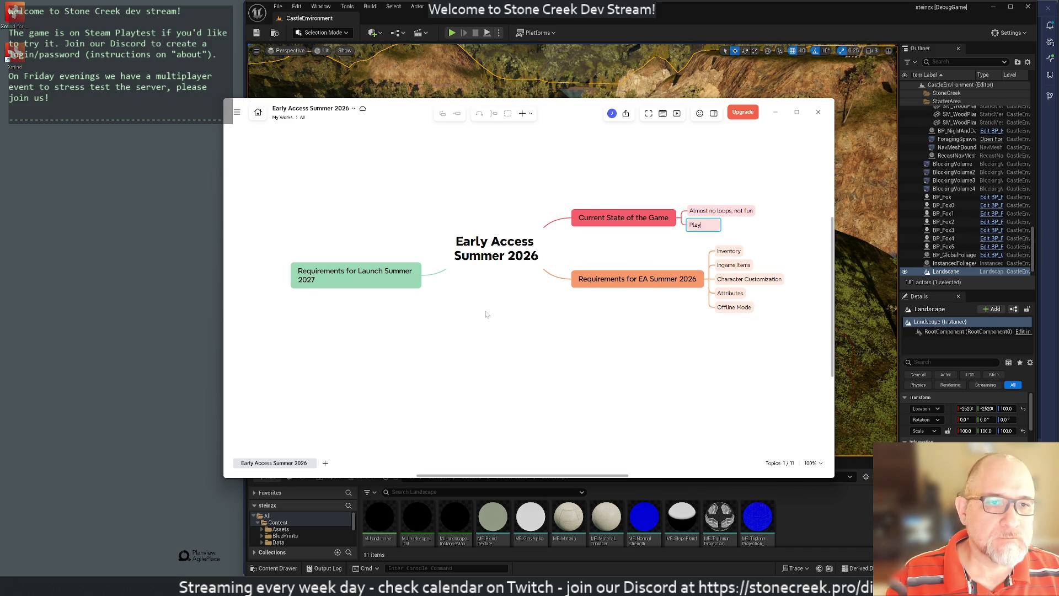
text(ers "play)
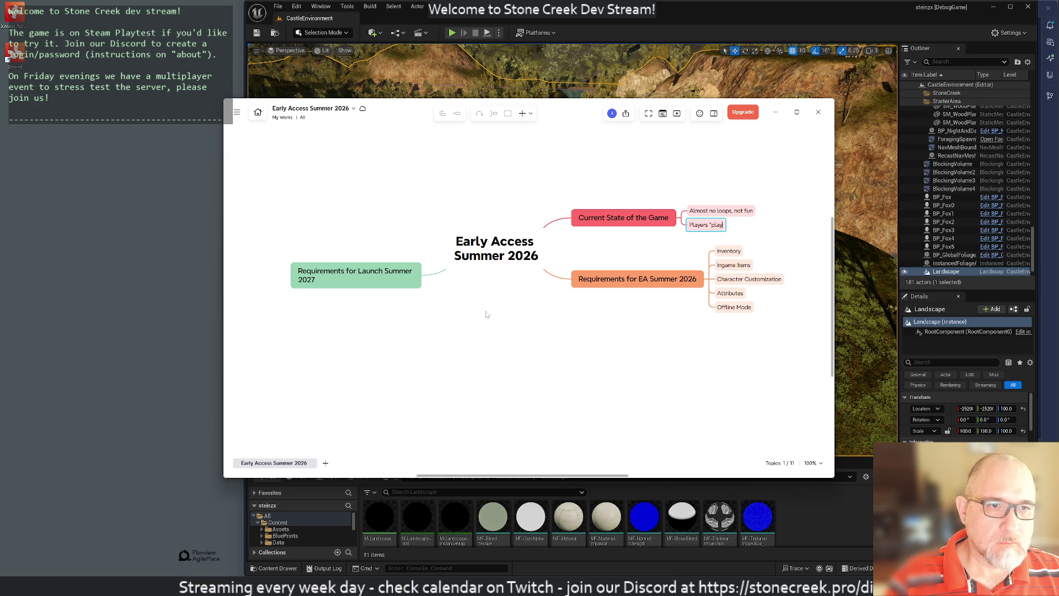
text( together" but without interacting. Just )
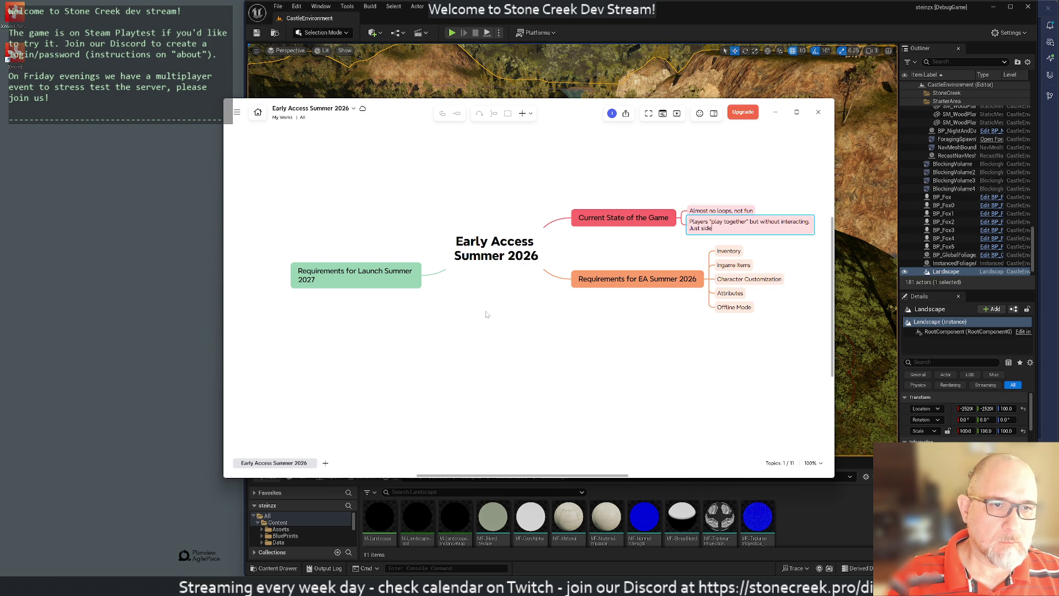
text(side.)
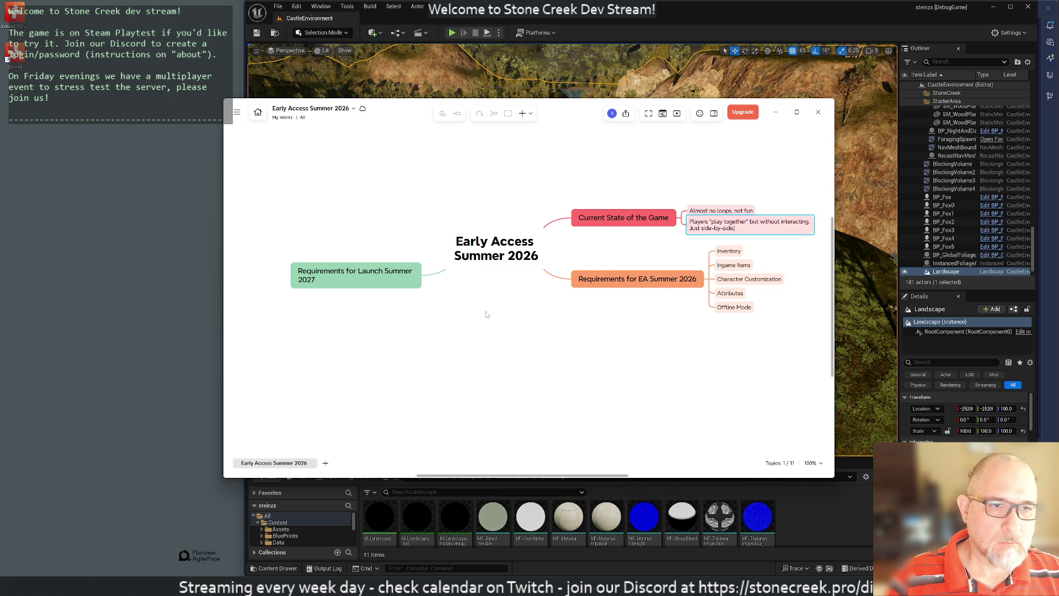
key(Return)
key(Return)
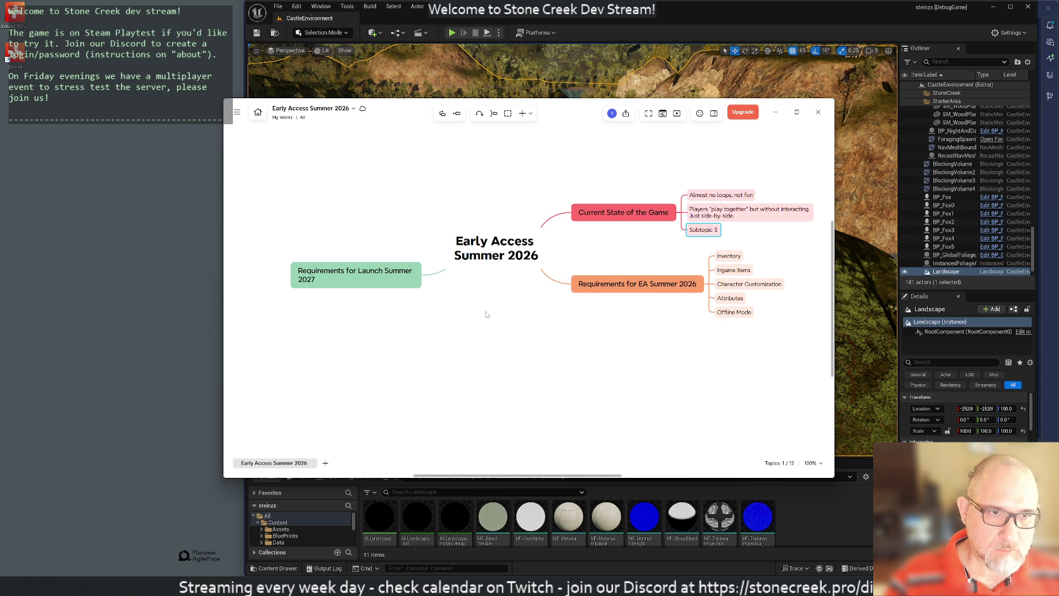
text(Absolutely)
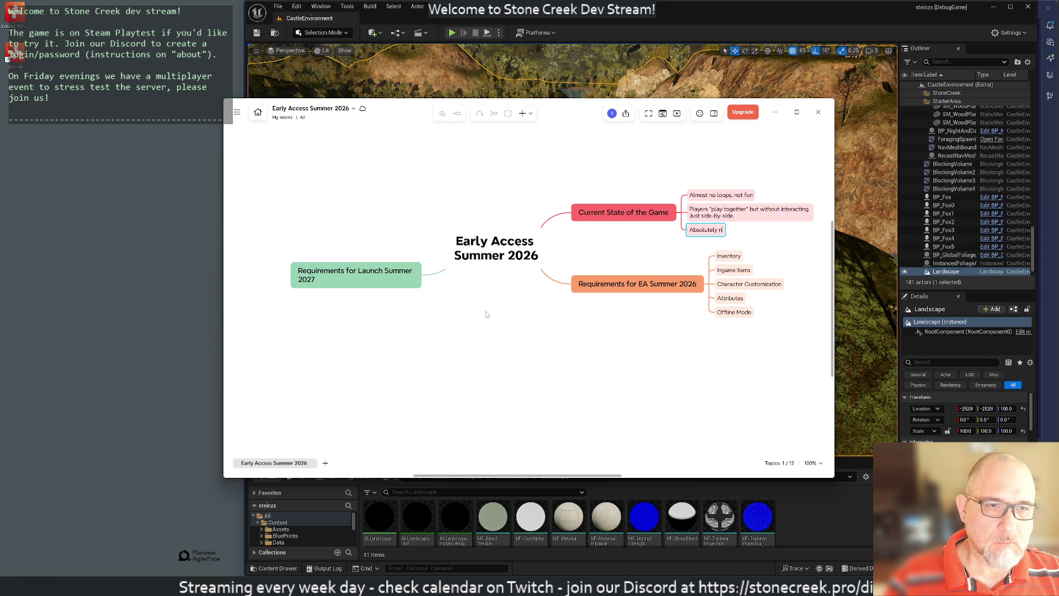
key(ctrl+BackSpace)
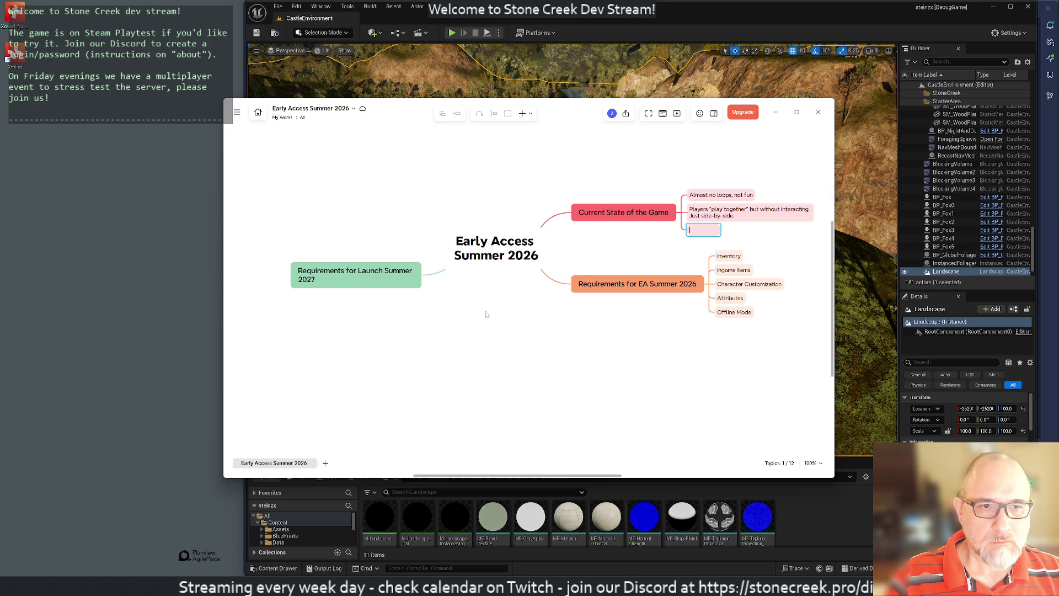
text(Leaderboard)
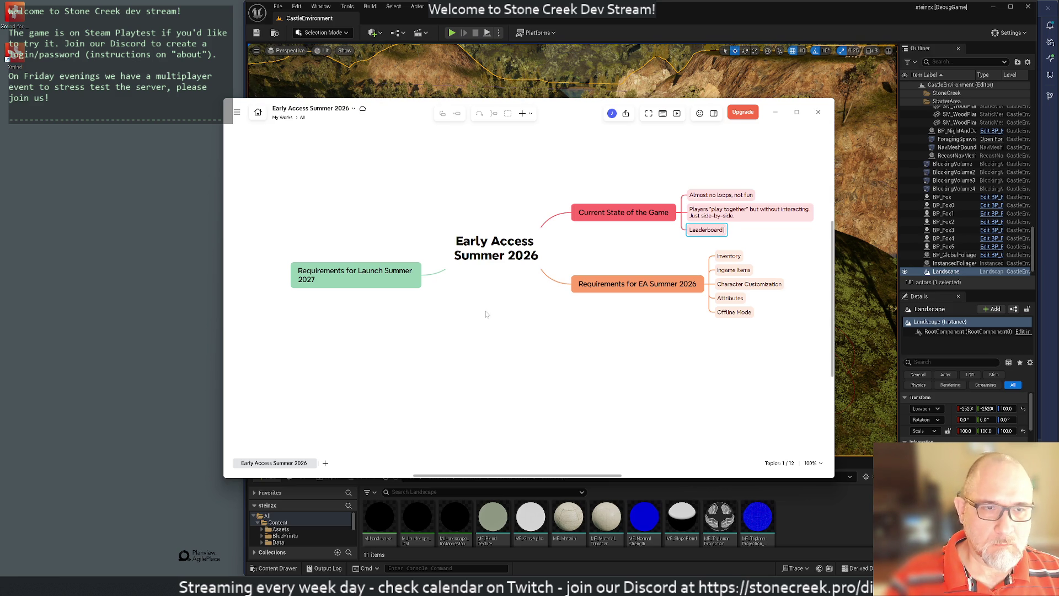
text( was used to )
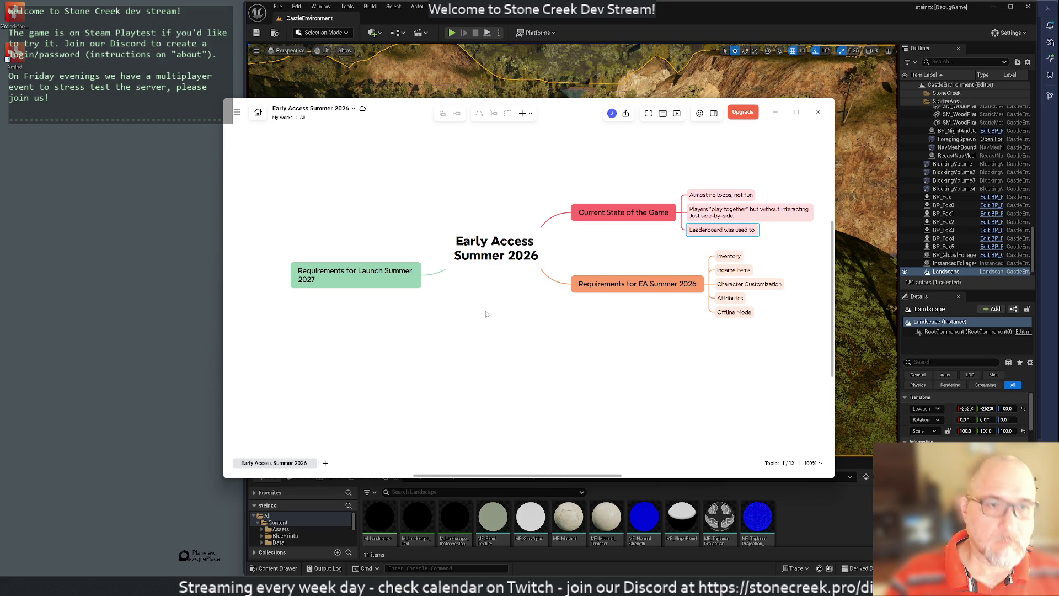
text(stress test)
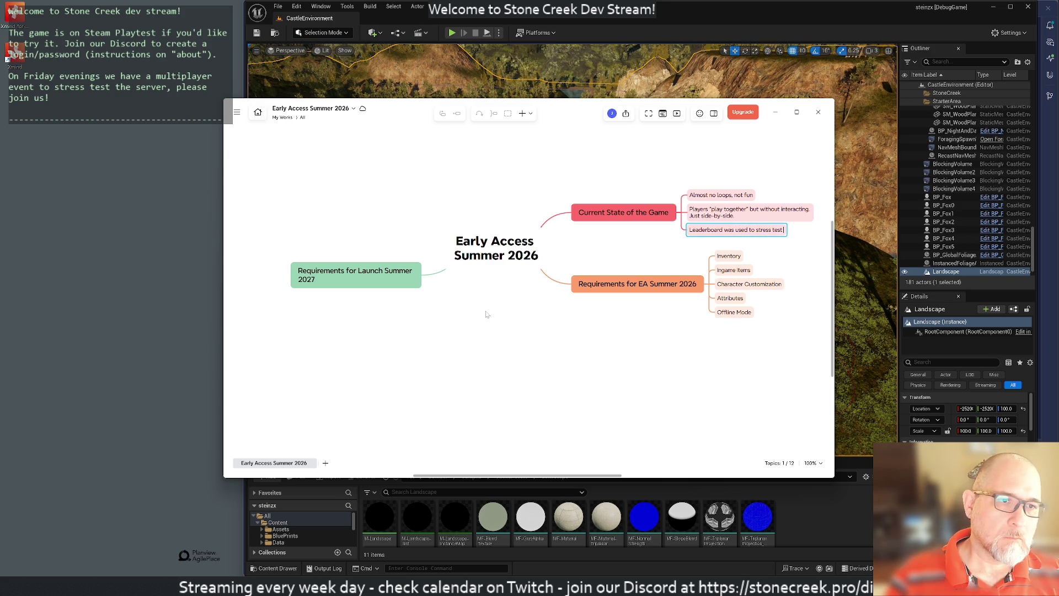
text( the Lua API)
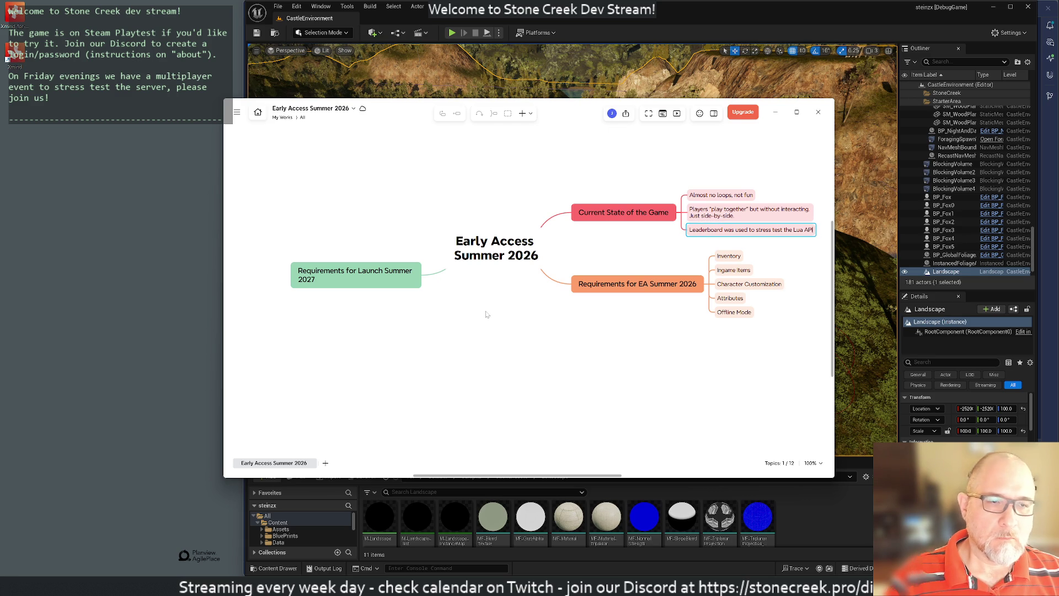
text( with success.)
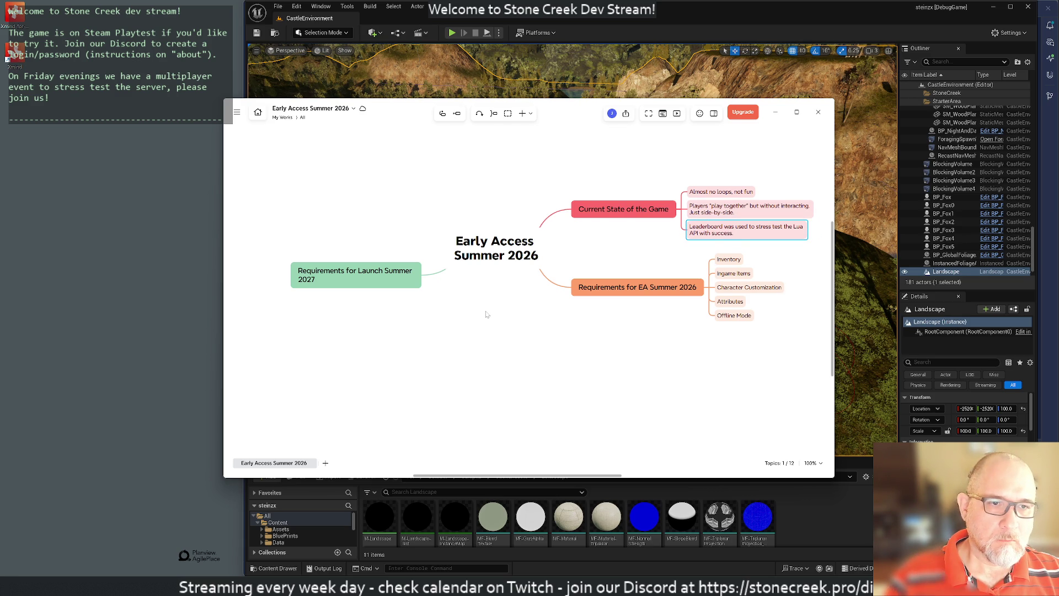
key(Left)
key(Down)
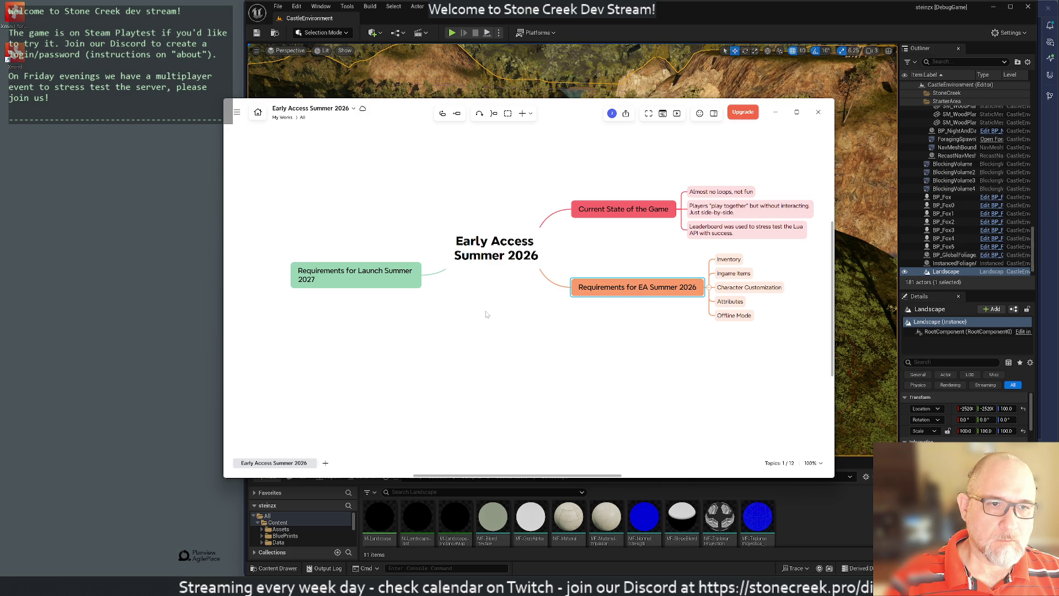
key(Right)
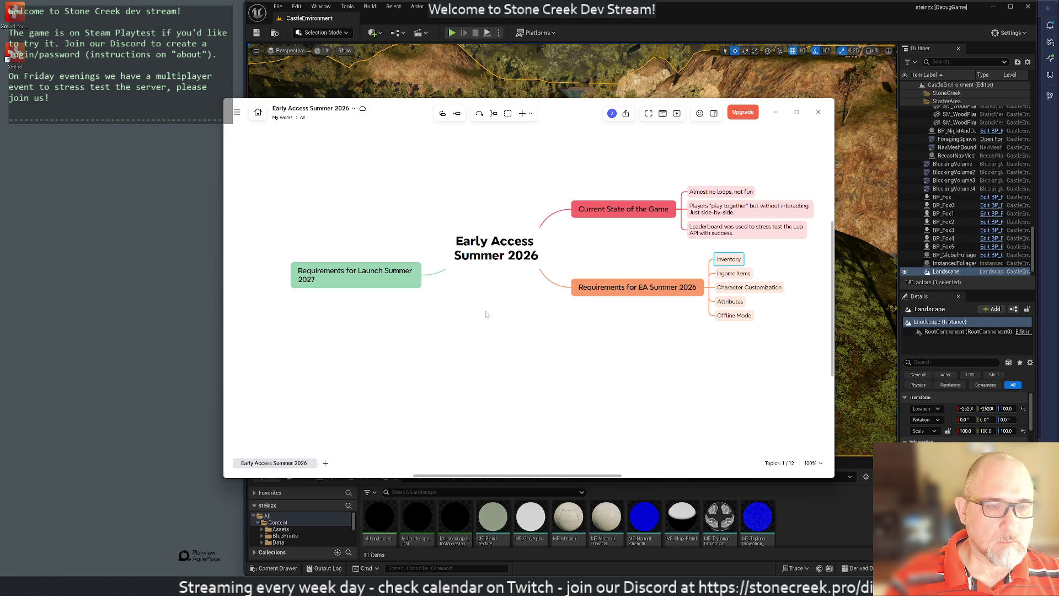
Add an Inventory Data subtopic under Inventory.
key(Tab)
text(Inventory Data)
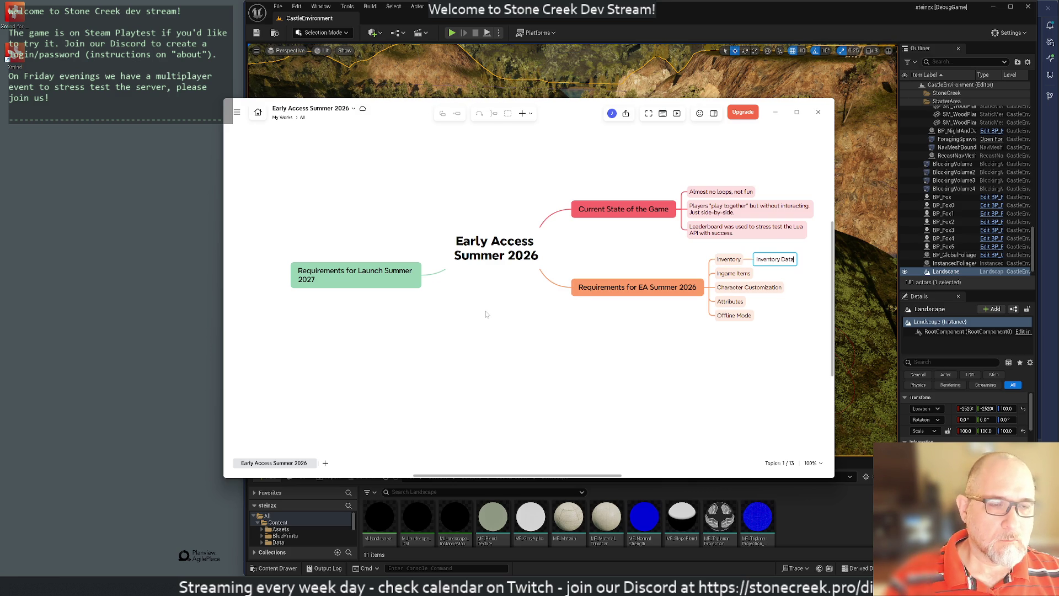
key(Return)
key(Left)
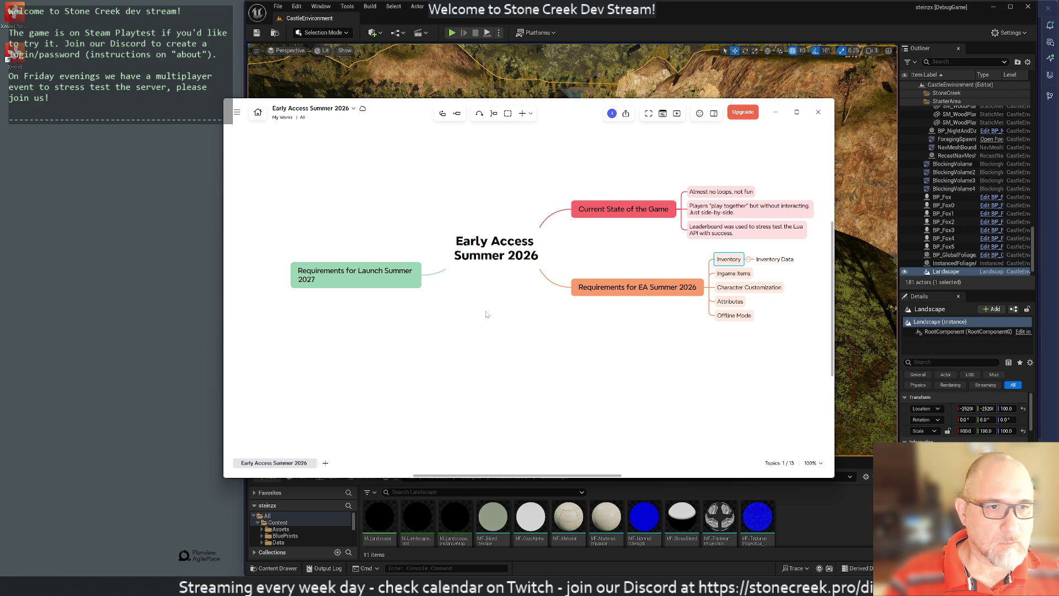
key(Down)
key(Down)
key(Down)
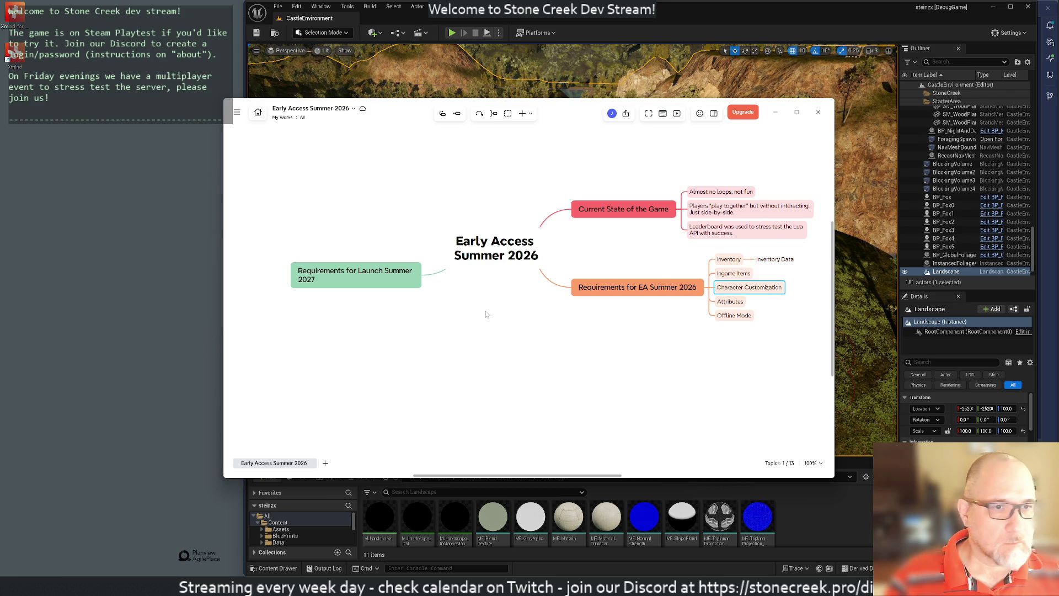
Give Attributes Hunger and Thirst subtopics and delete the stray extra subtopic.
key(Tab)
text(Hunger)
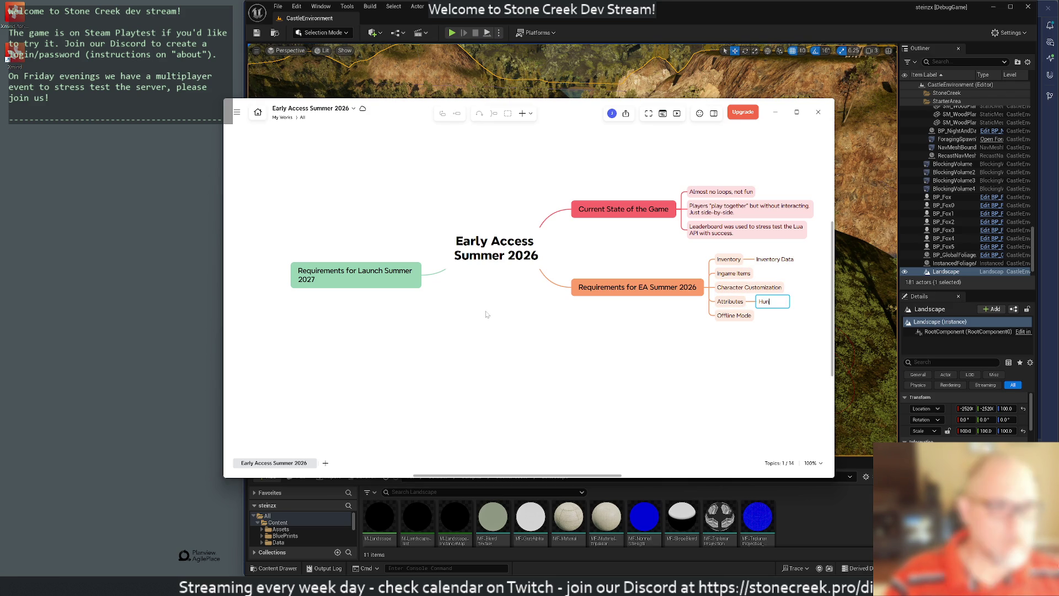
key(Return)
text(Thirst)
key(Return)
key(Return)
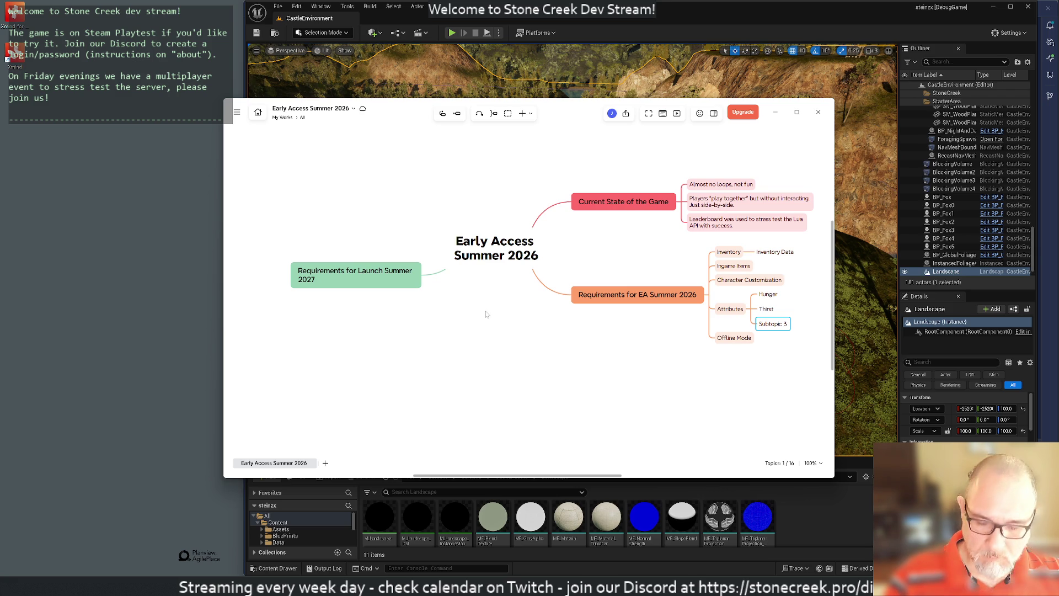
key(Delete)
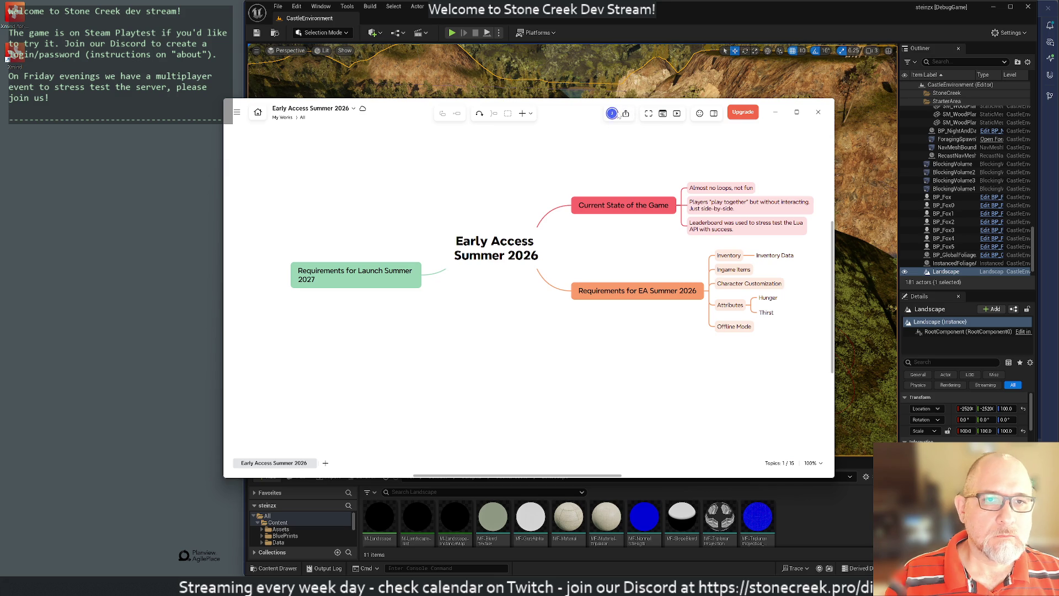
click(237, 113)
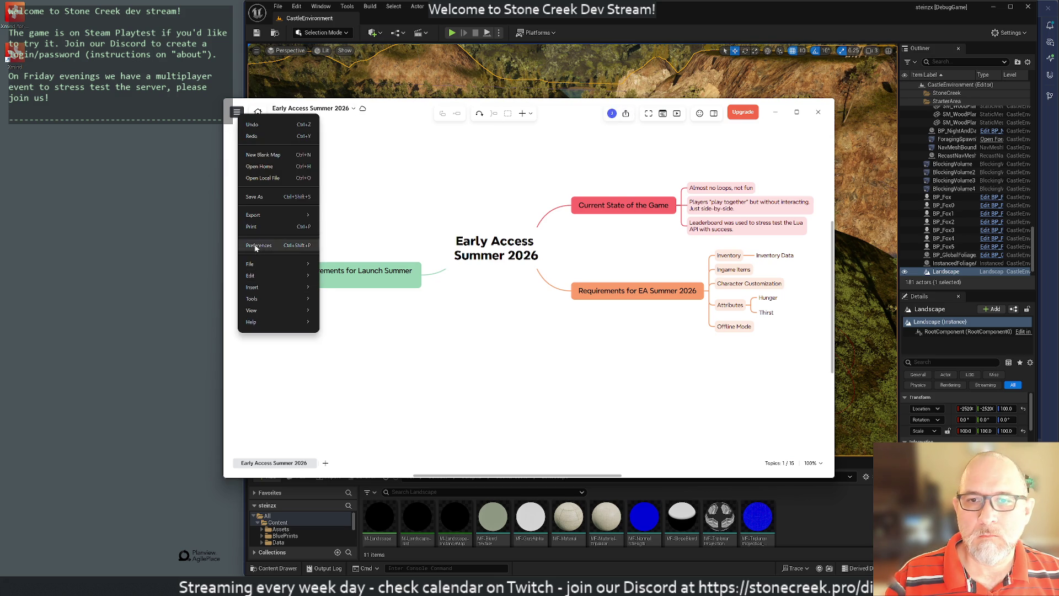
click(541, 253)
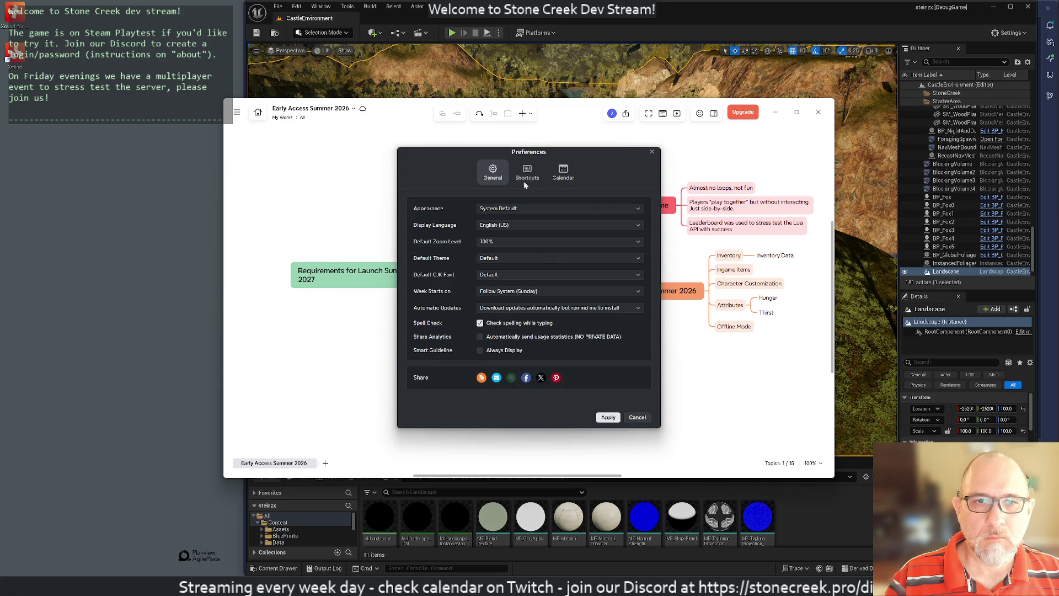
click(527, 171)
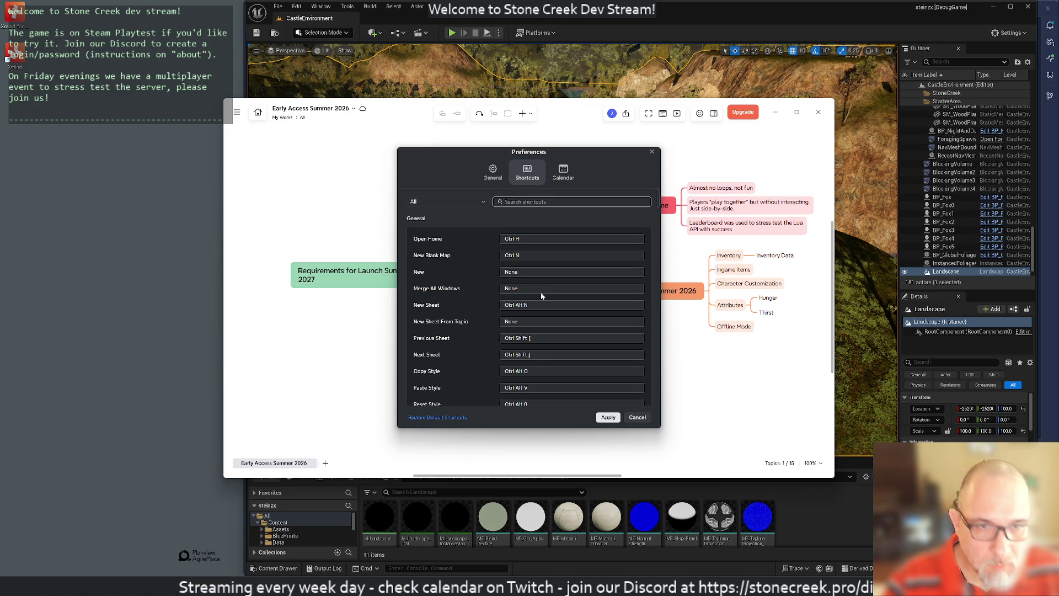
scroll(555, 334, down, 10)
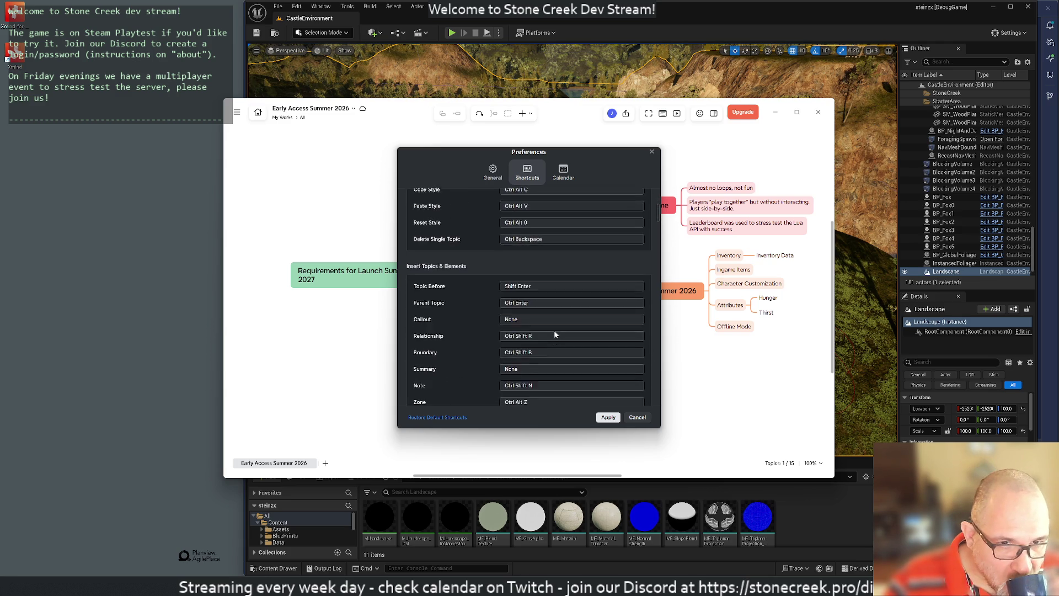
scroll(554, 334, down, 5)
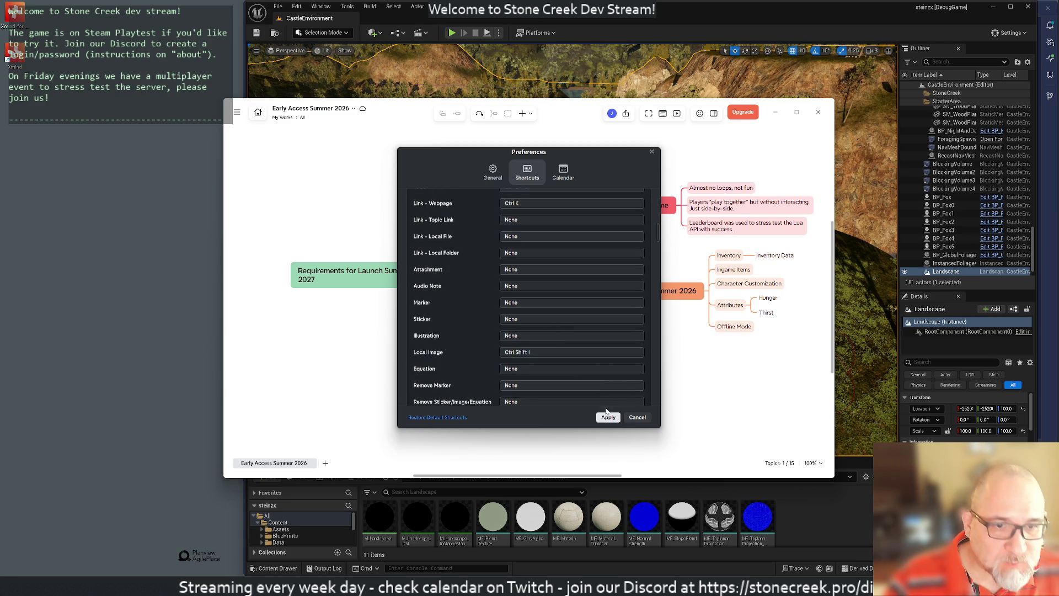
click(637, 417)
mouse_move(559, 111)
mouse_down()
mouse_move(659, 85)
mouse_move(618, 84)
mouse_up()
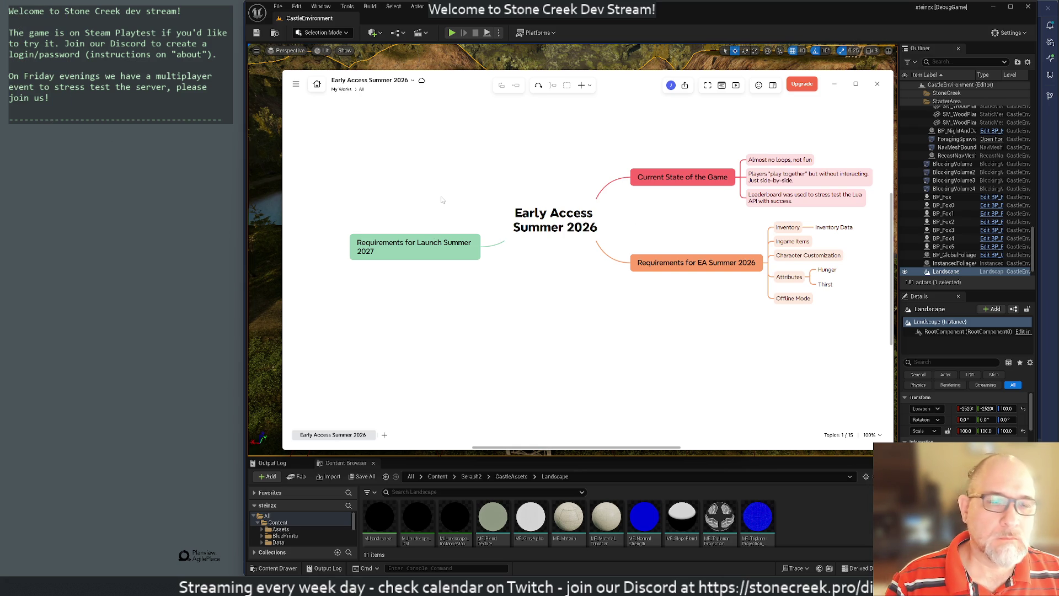
Search Windows for 'roadmap' from the Start menu.
key(super)
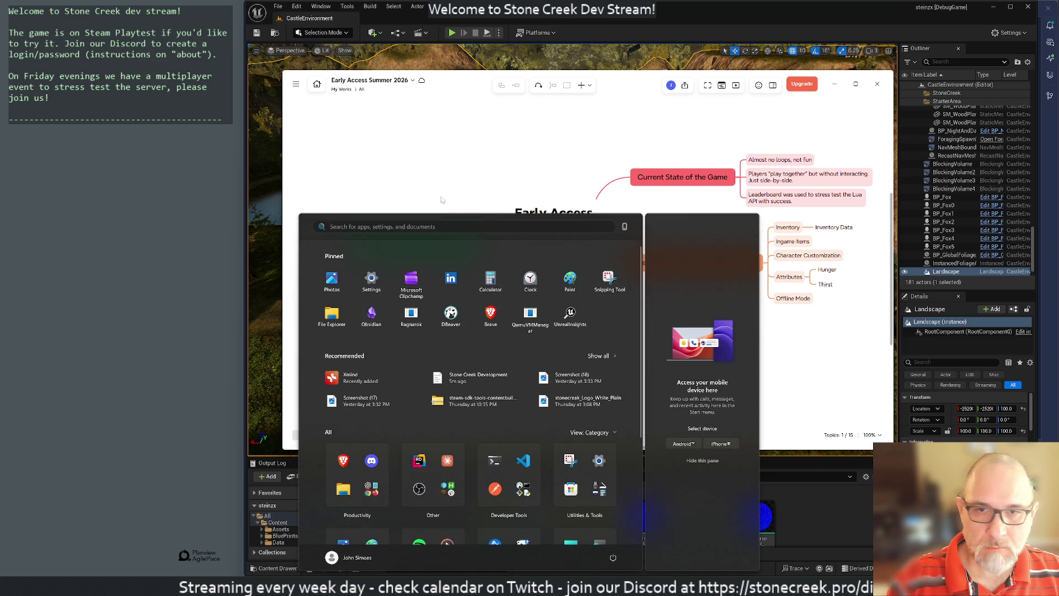
text(roadmap)
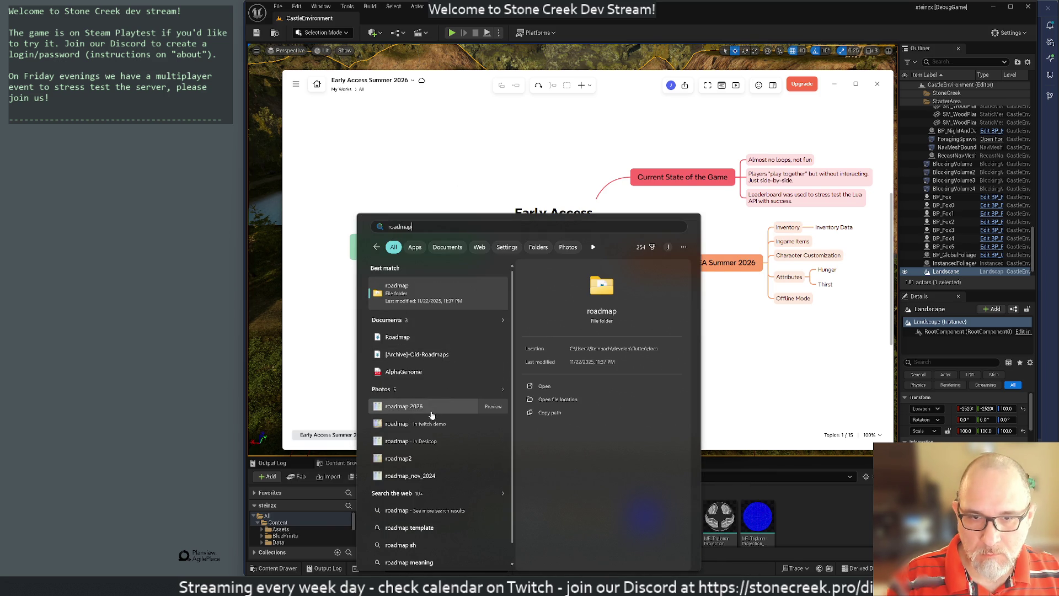
Open roadmap 2026.png in Photos and arrange it beside a narrowed Xmind window.
click(448, 402)
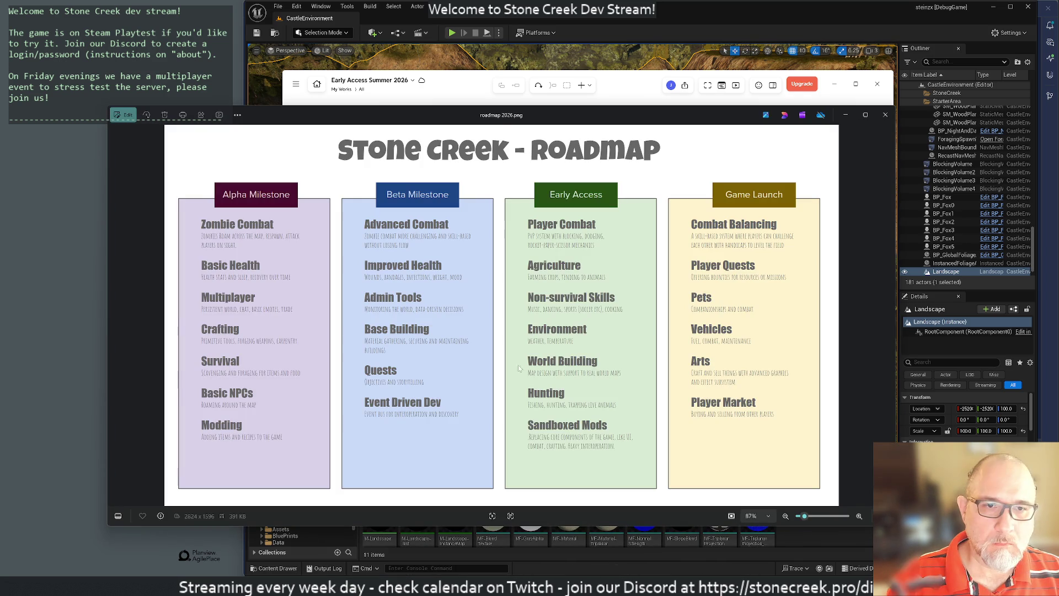
mouse_move(435, 115)
mouse_down()
mouse_move(607, 67)
mouse_move(570, 69)
mouse_up()
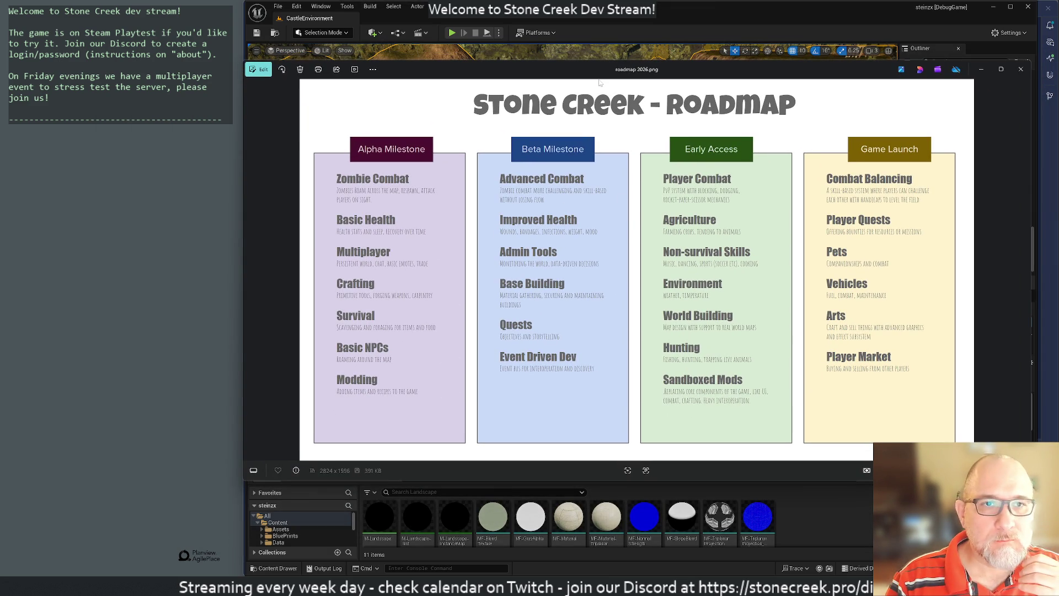
mouse_move(510, 75)
mouse_down()
mouse_move(966, 130)
mouse_move(449, 142)
mouse_move(543, 168)
mouse_move(252, 161)
mouse_move(270, 127)
mouse_move(275, 145)
mouse_up()
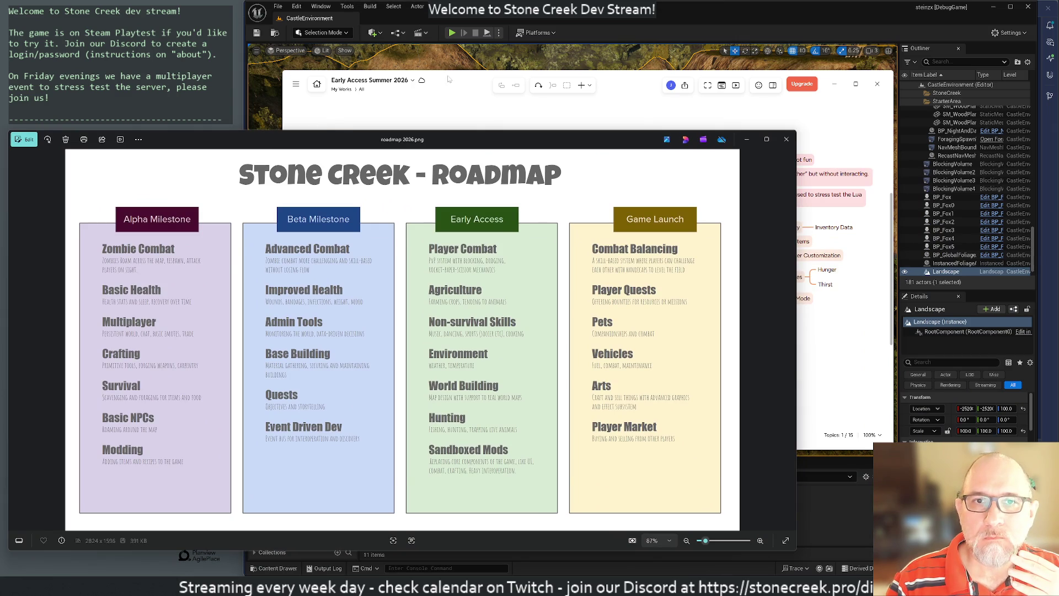
click(422, 72)
drag(283, 70, 506, 60)
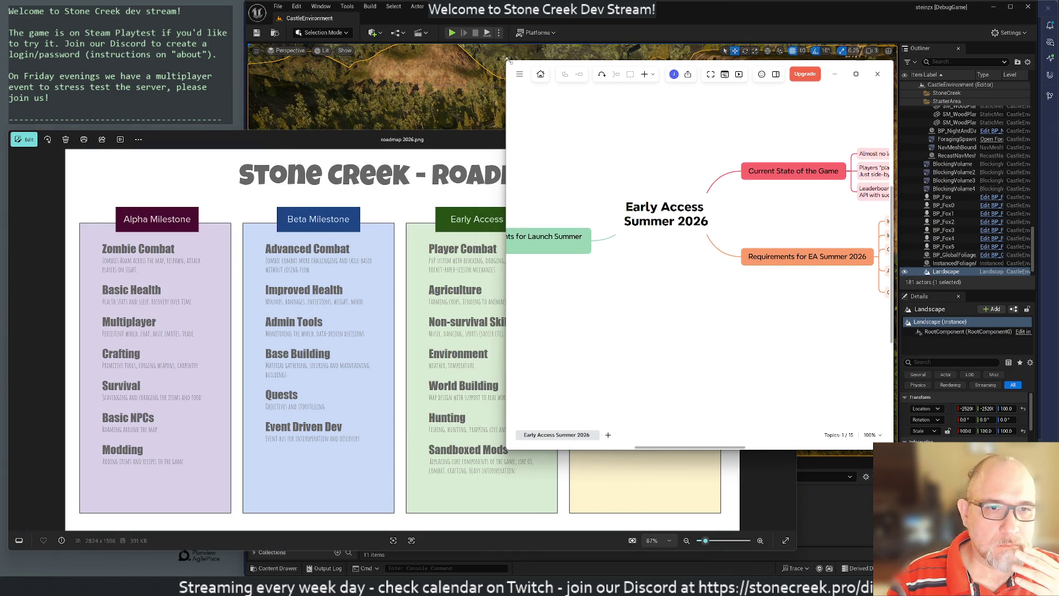
scroll(606, 188, left, 5)
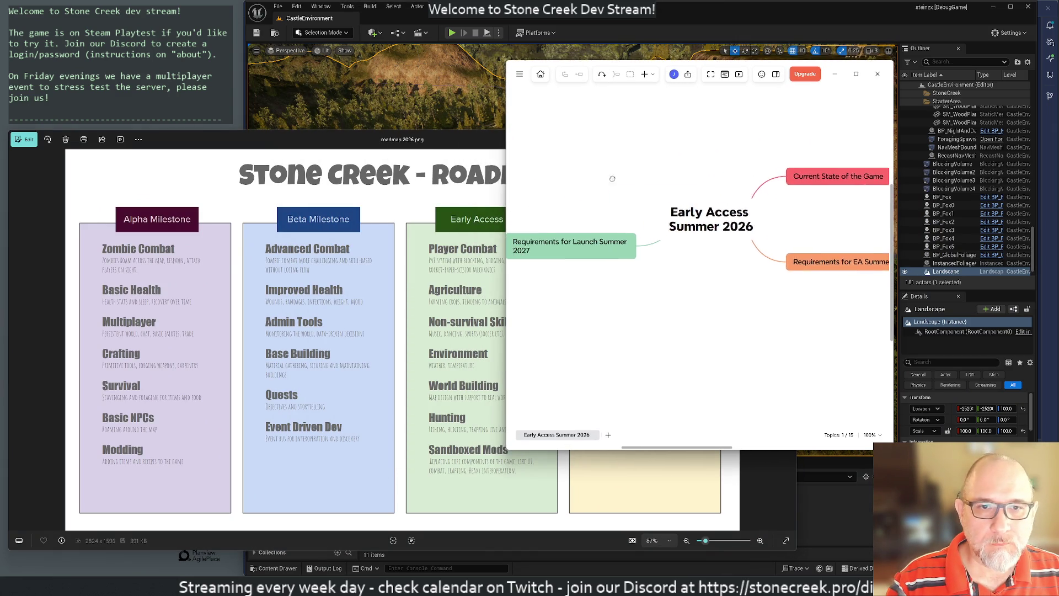
click(688, 260)
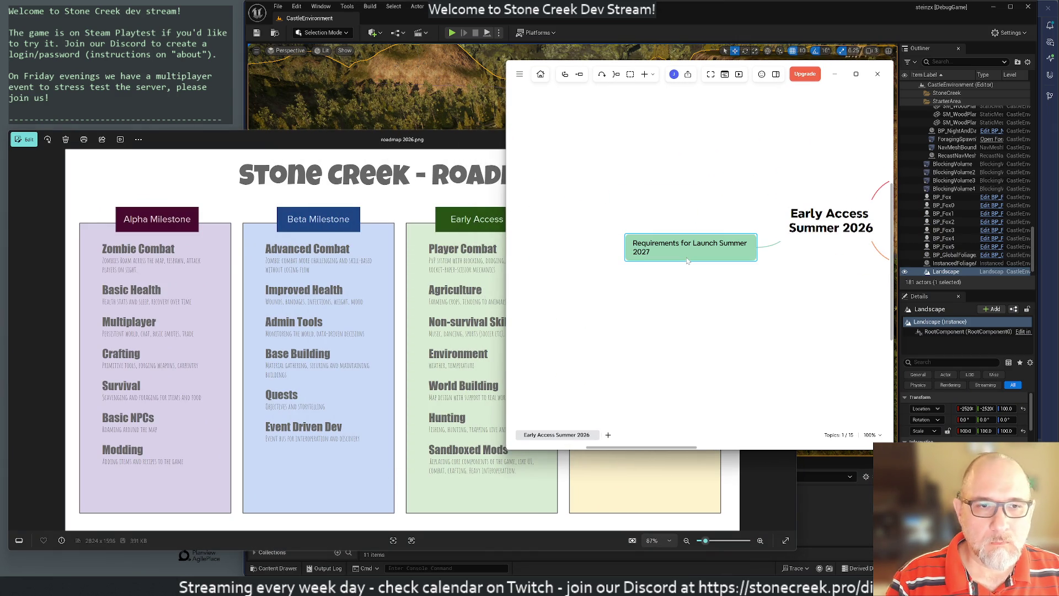
key(Return)
key(Delete)
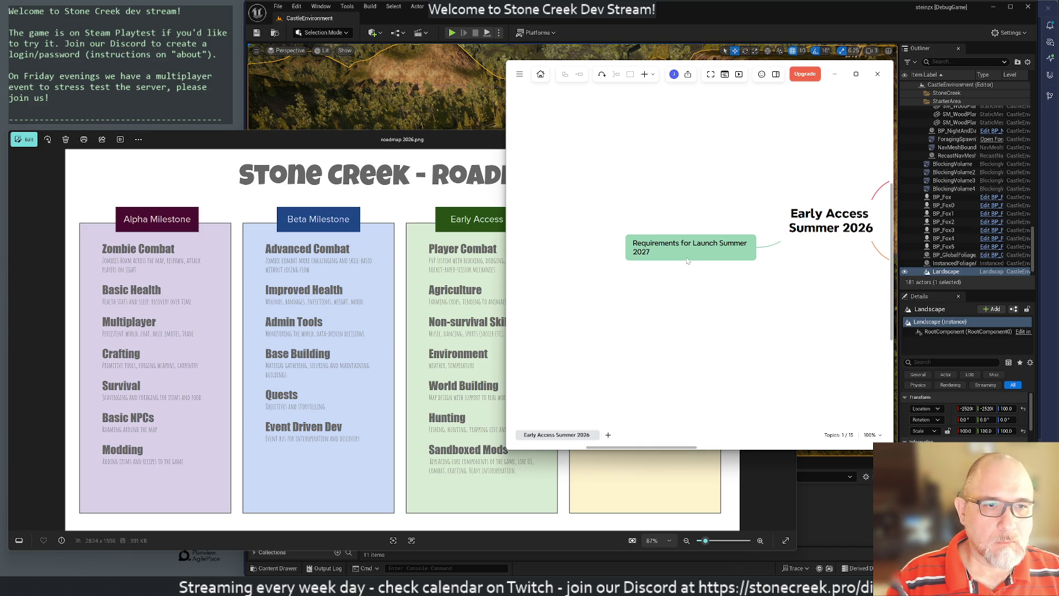
click(687, 260)
key(Return)
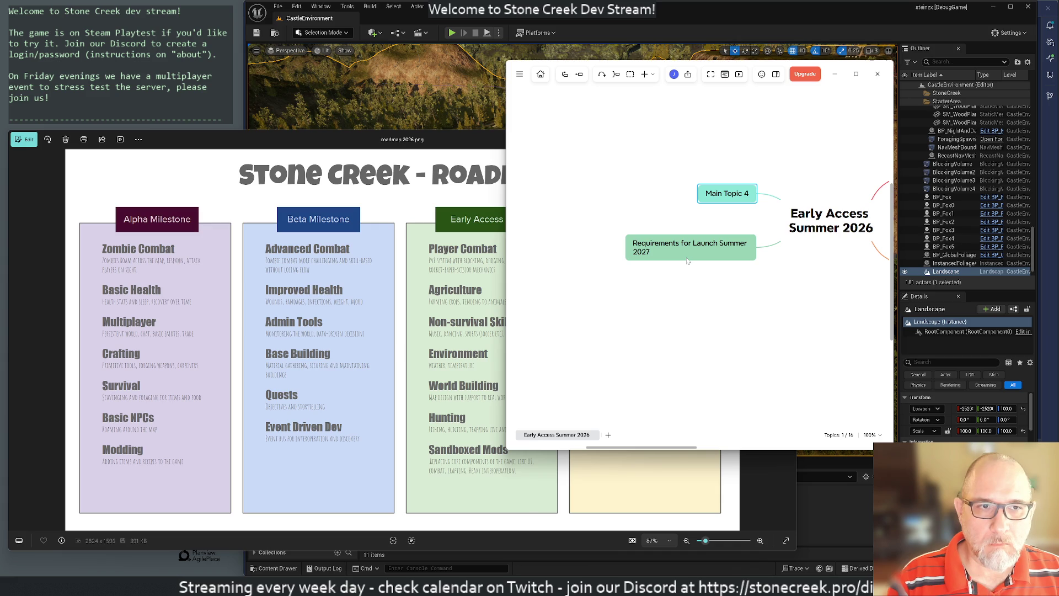
key(Return)
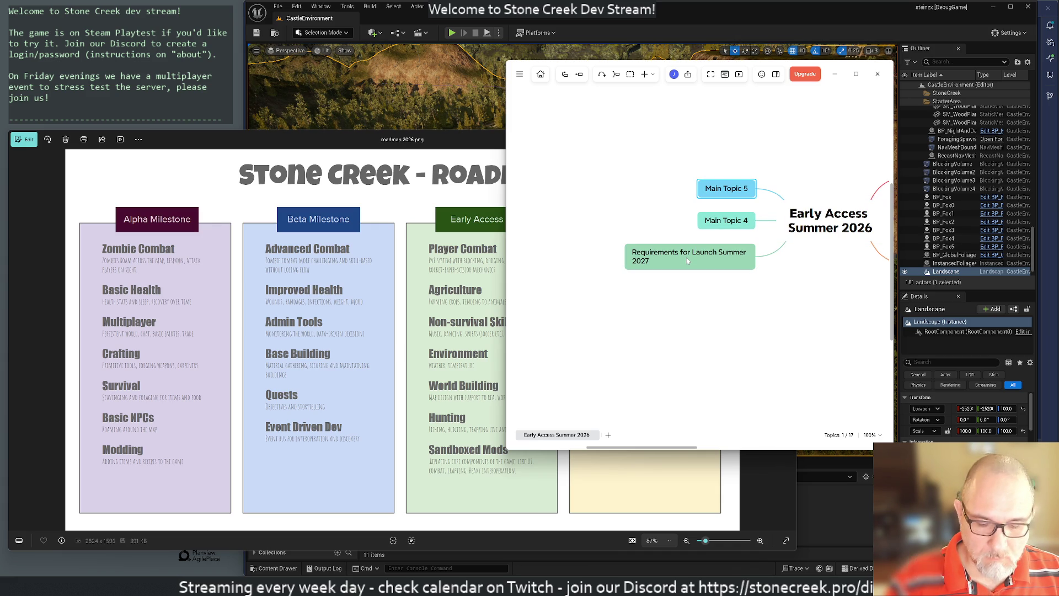
key(Delete)
key(Delete)
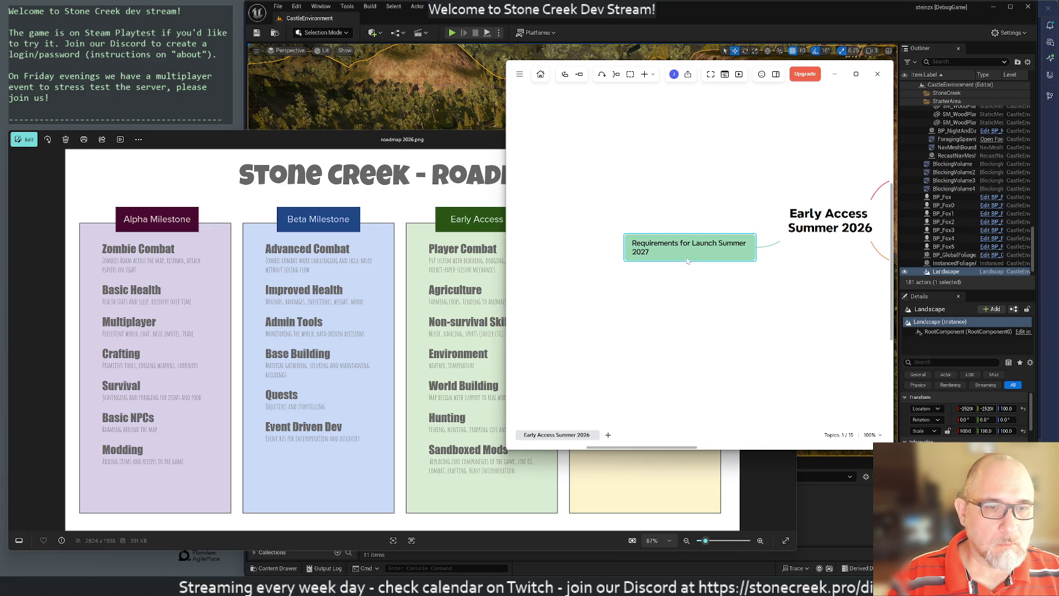
key(Tab)
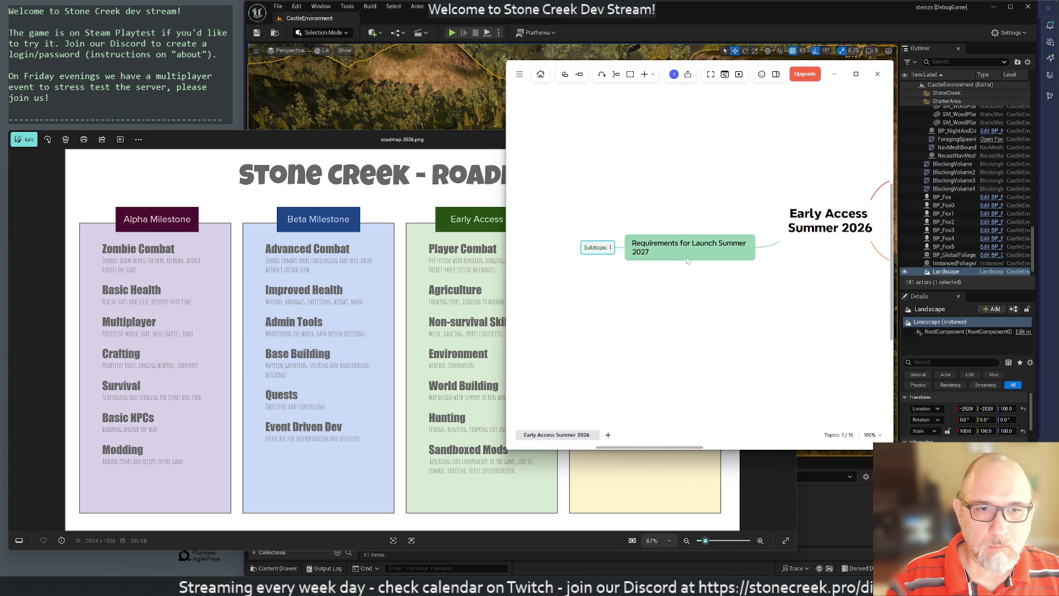
Name the first Launch 2027 requirement PvP and delete the accidentally added subtopic and Main Topic 4.
text(R)
text(yer Combat)
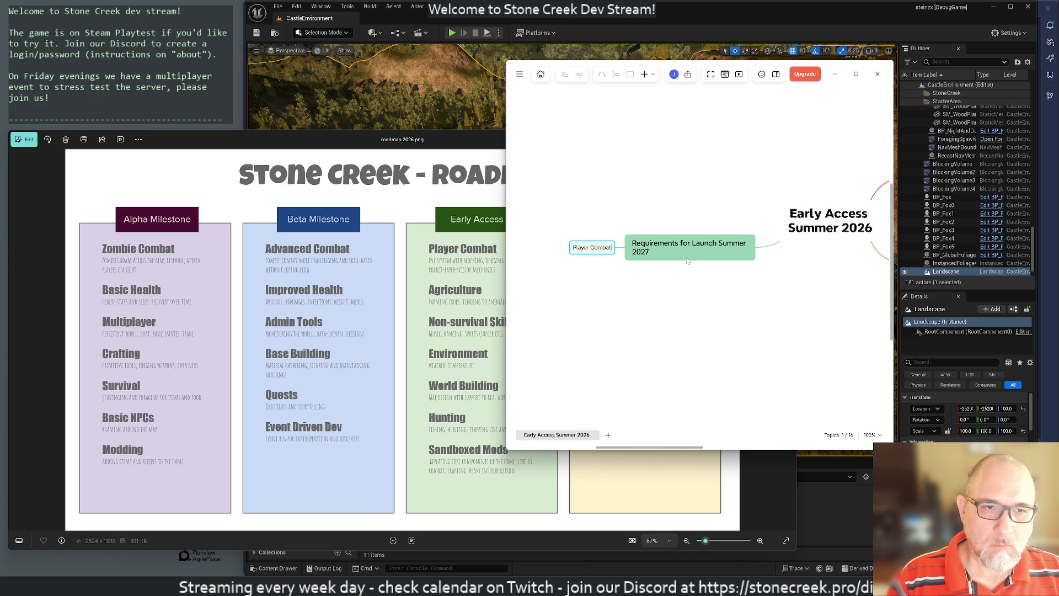
key(Return)
text(PvP)
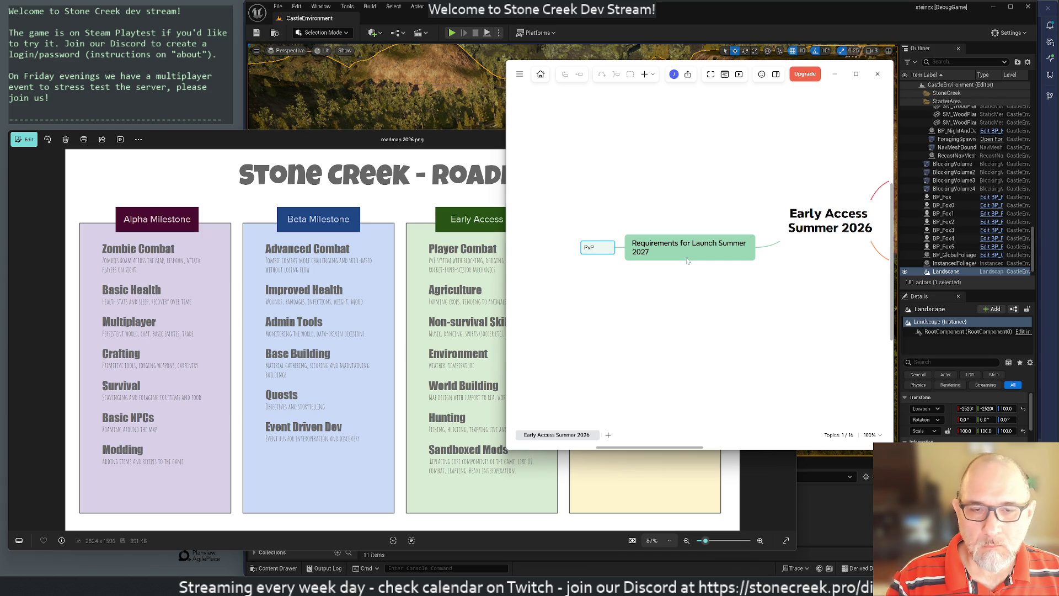
key(Return)
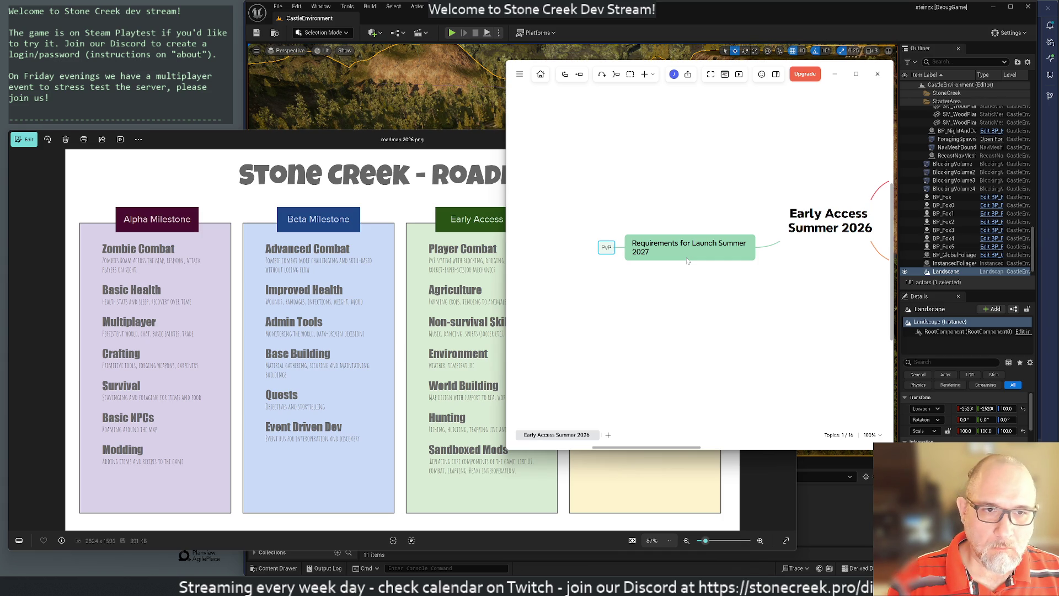
key(Tab)
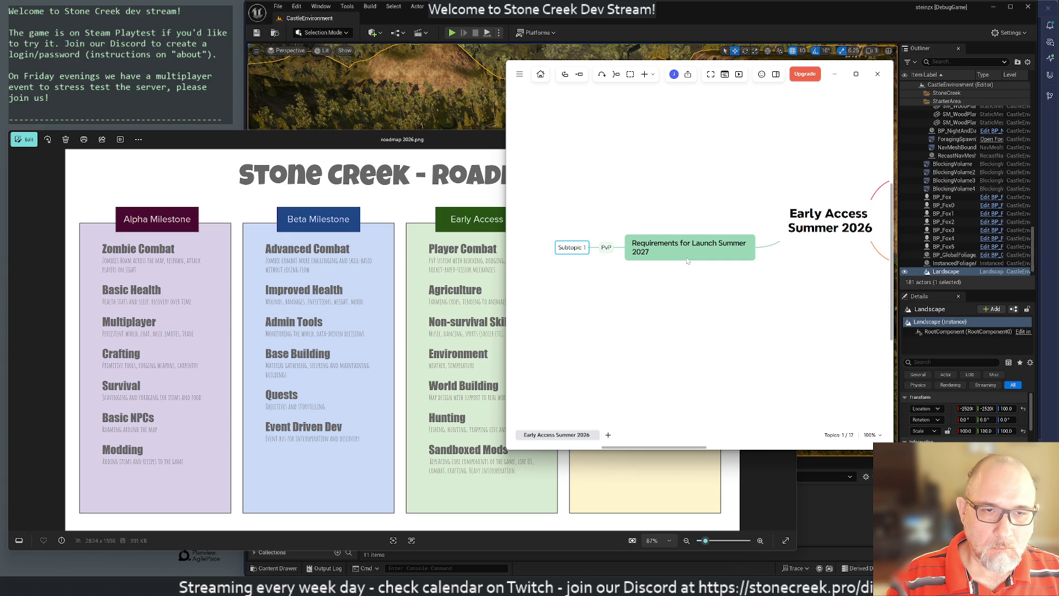
key(Delete)
click(686, 258)
key(Return)
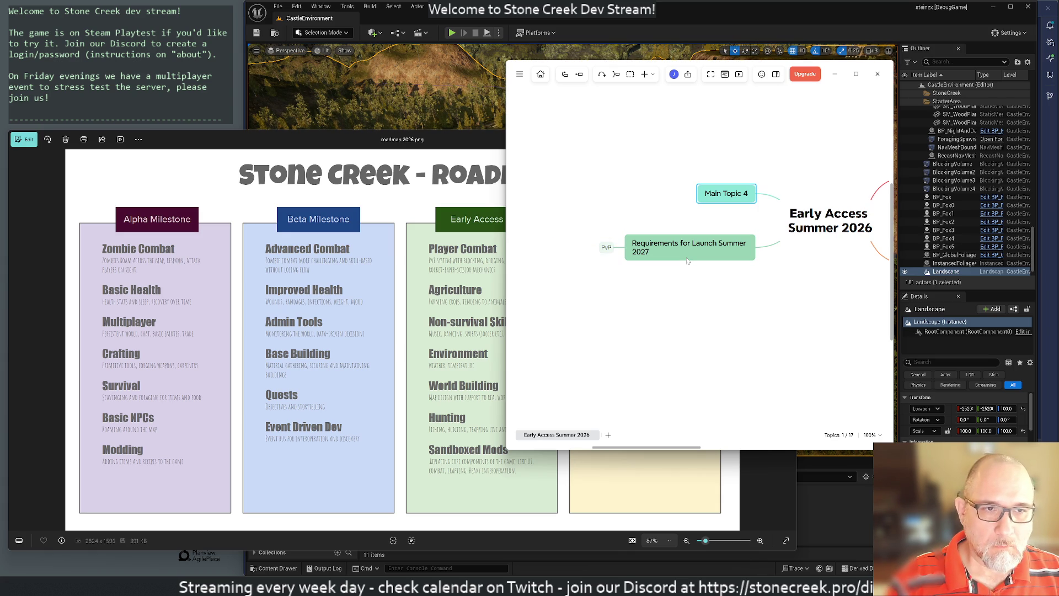
key(Delete)
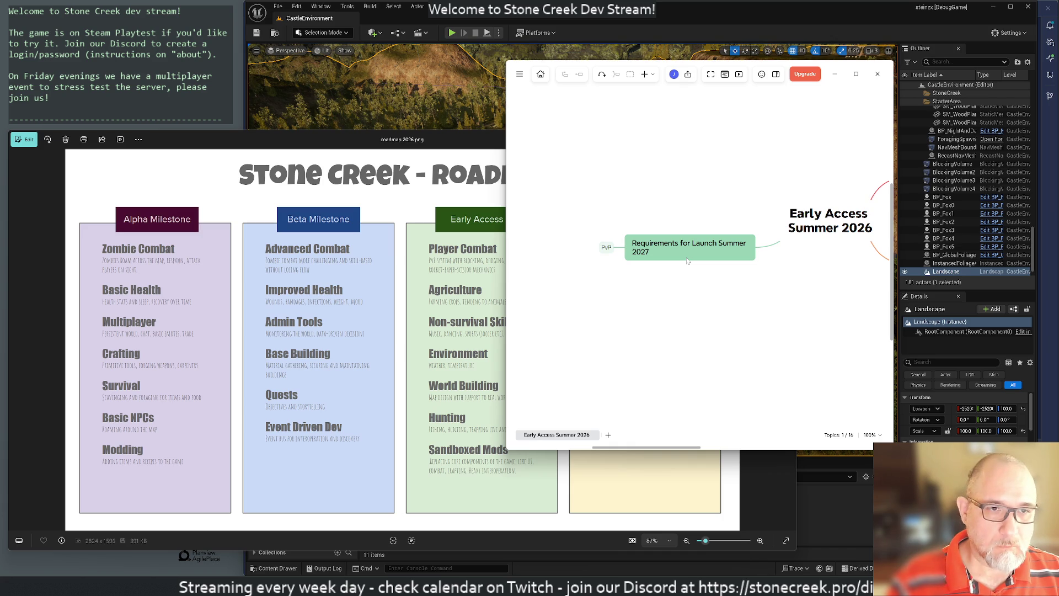
Add an Environment requirement with two placeholder subtopics, plus a new topic below it.
click(688, 258)
key(Tab)
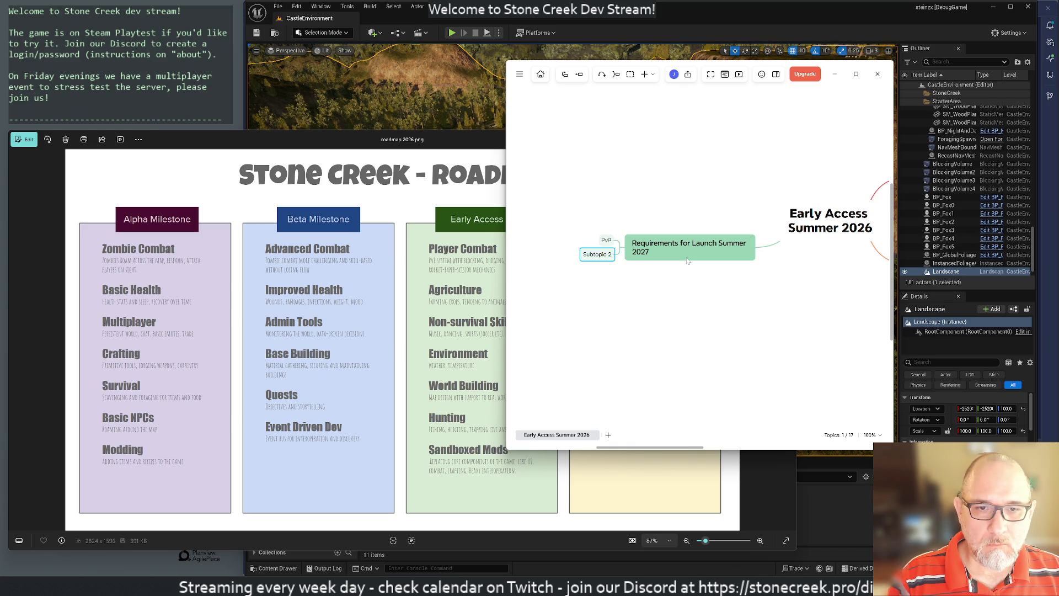
text(Environment)
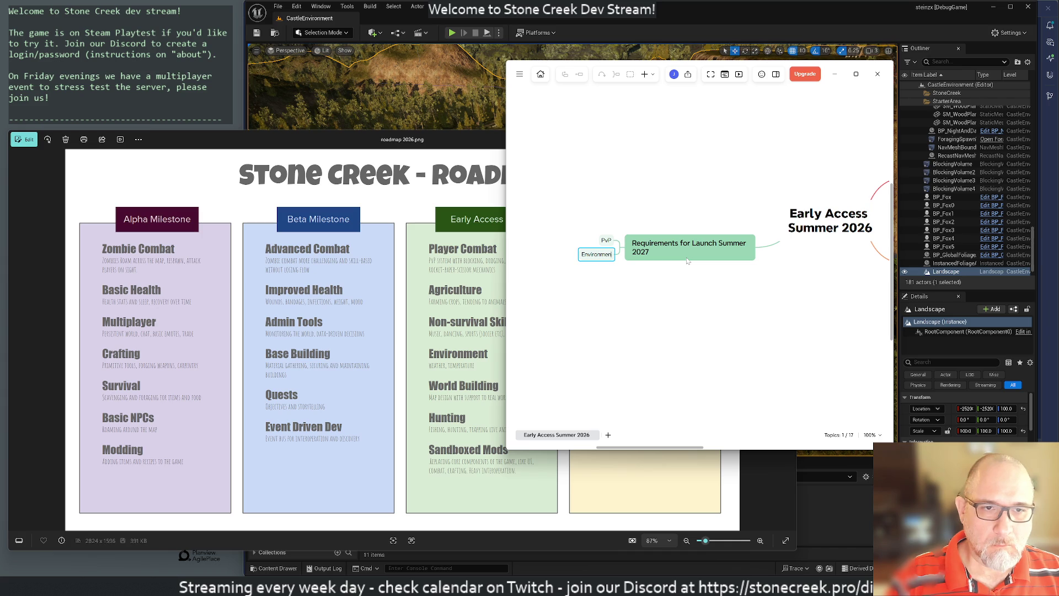
key(Return)
key(Tab)
key(Right)
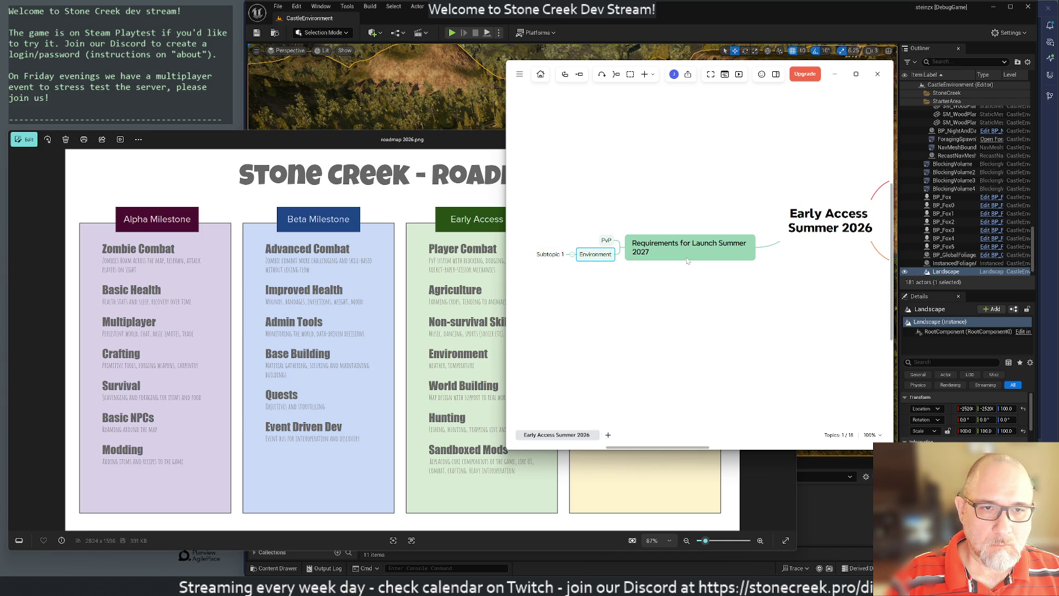
key(Tab)
key(Right)
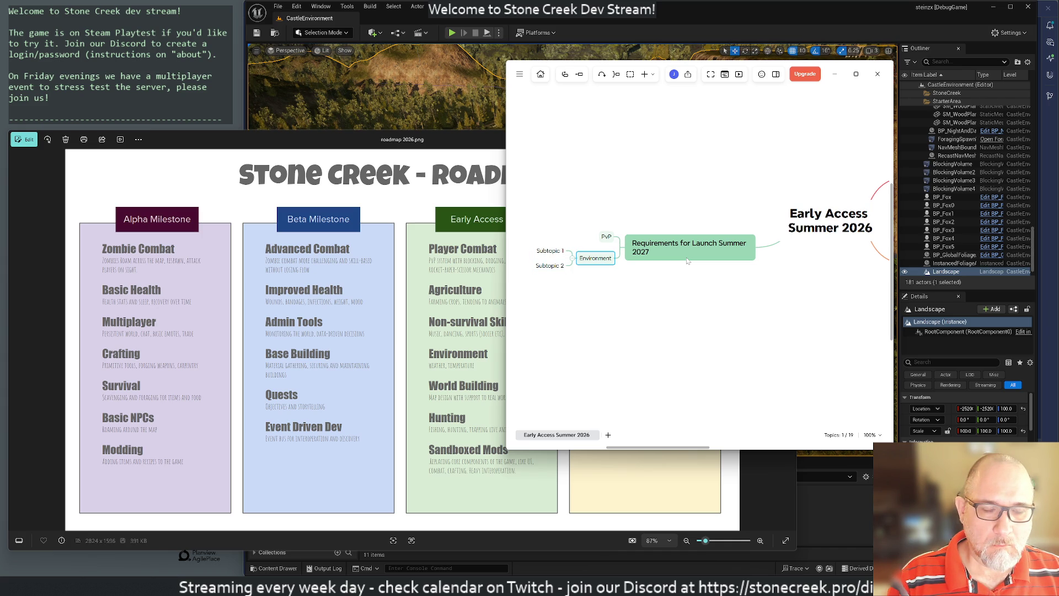
key(Return)
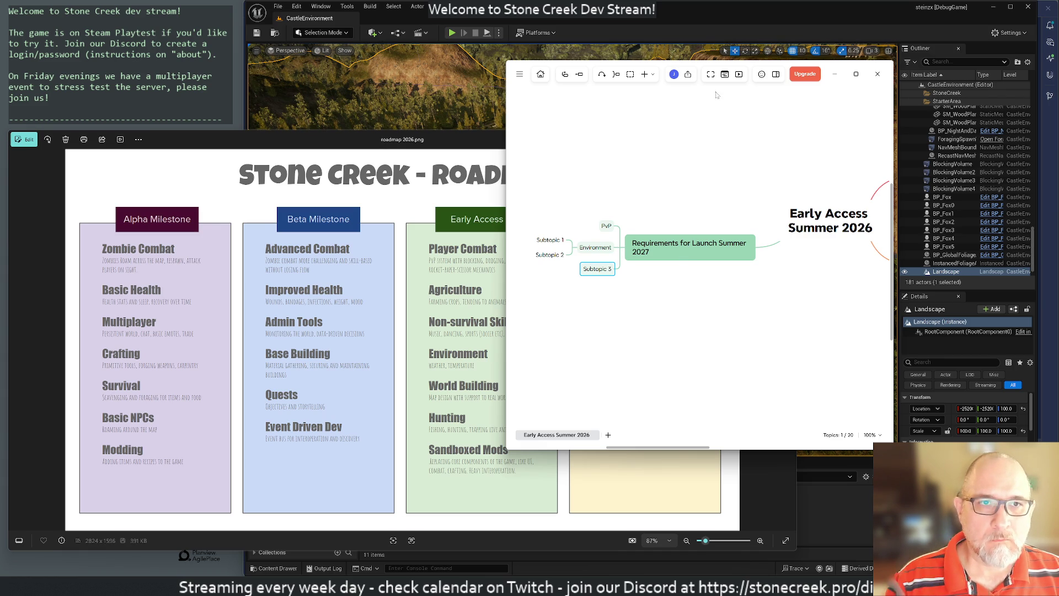
mouse_move(704, 88)
mouse_down()
mouse_move(345, 92)
mouse_move(358, 95)
mouse_up()
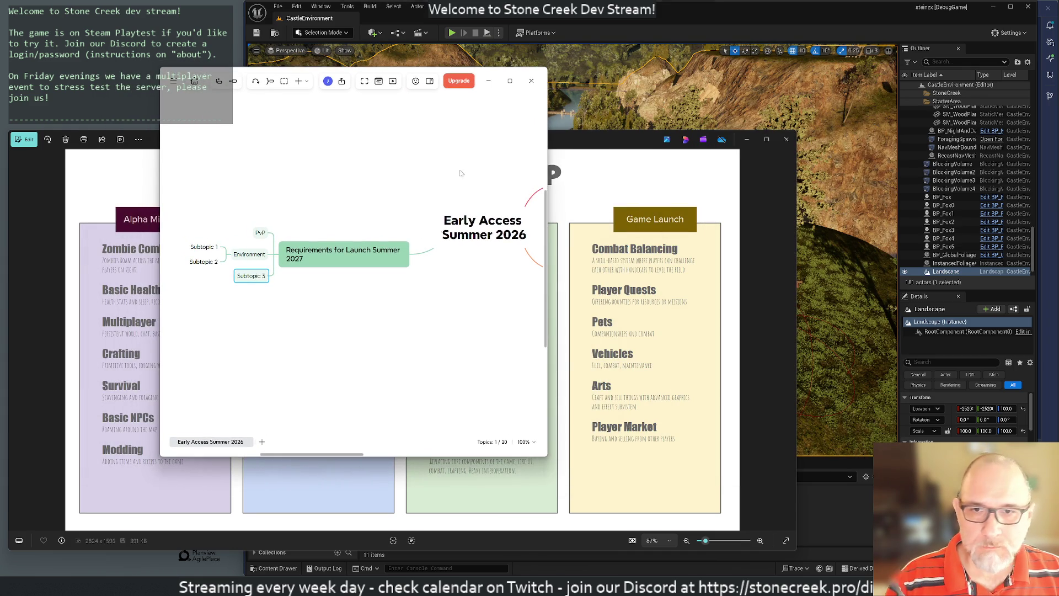
Rename Subtopic 3 to Pets and add Player Quests, Vehicles, Arts and Player Market below it.
double_click(251, 275)
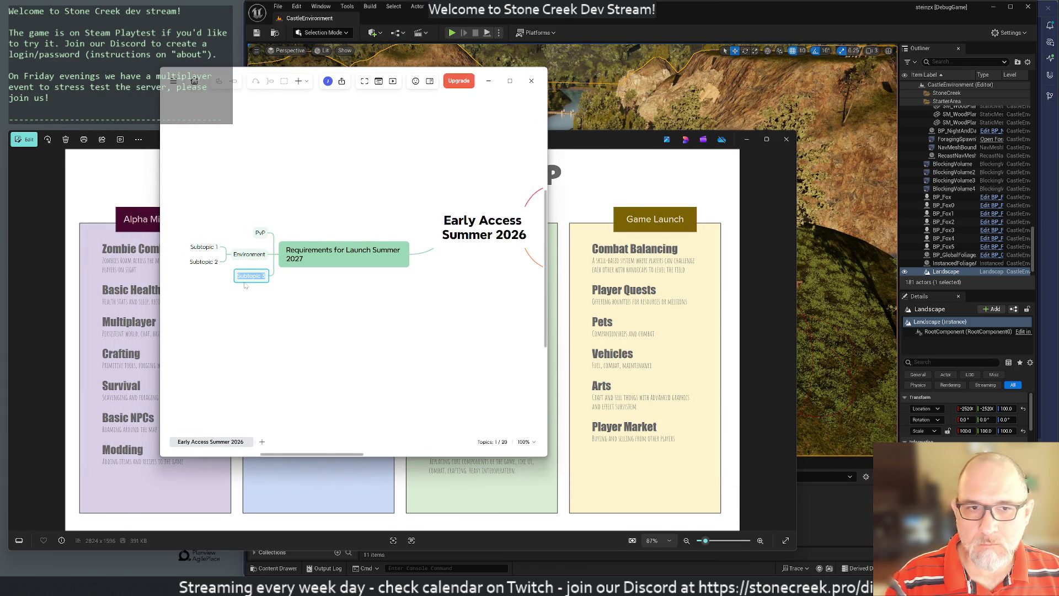
text(Pets)
key(Return)
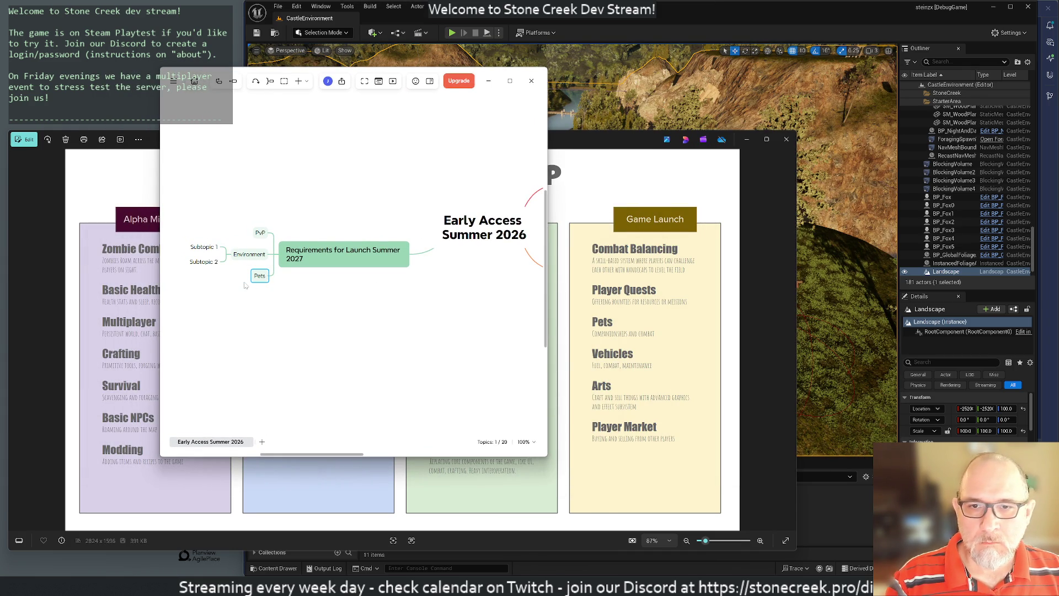
key(Return)
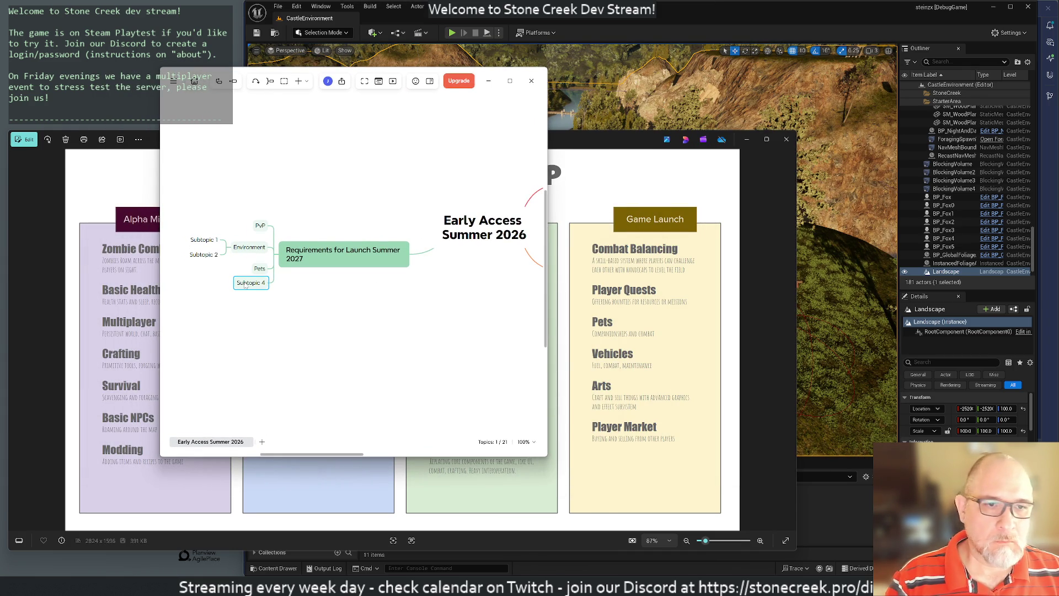
text(Player Quests)
key(Return)
key(Return)
text(Vehicles)
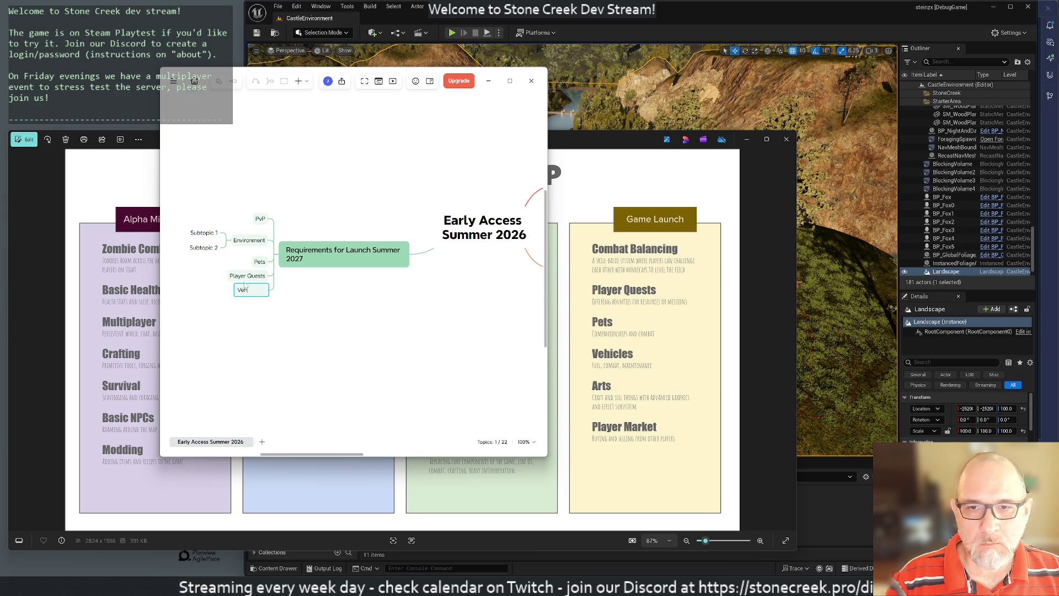
key(Return)
key(Return)
text(Arts)
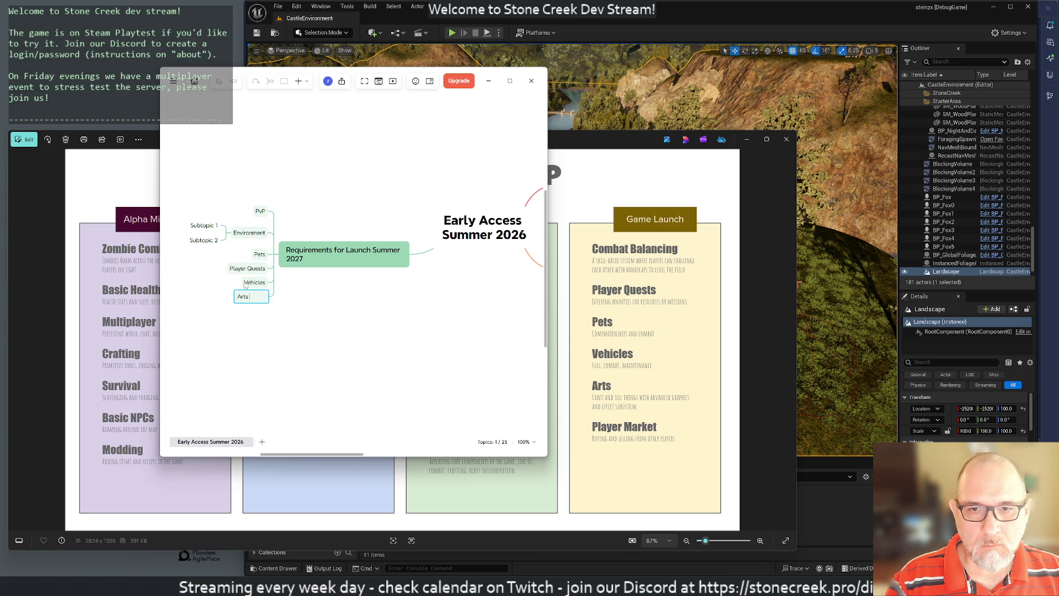
key(Return)
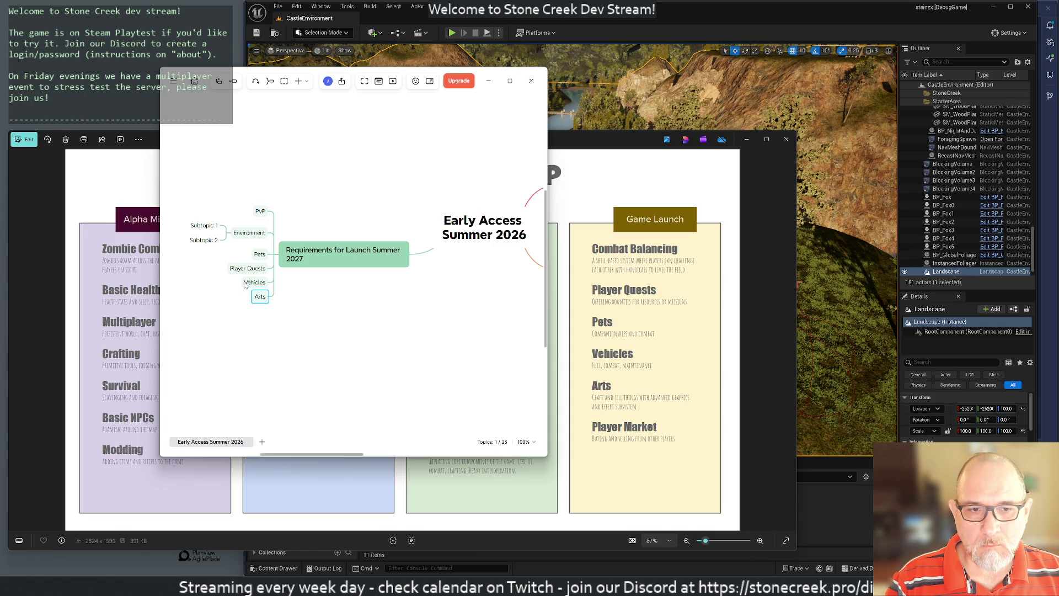
key(Return)
text(Player Market)
key(Return)
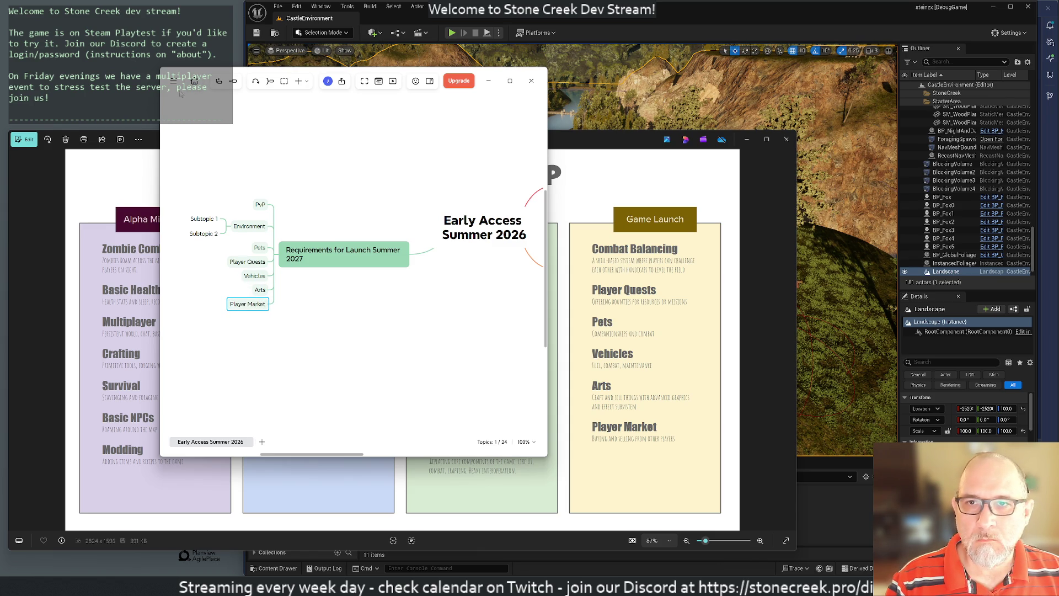
mouse_move(181, 94)
mouse_down()
mouse_move(573, 96)
mouse_move(510, 95)
mouse_up()
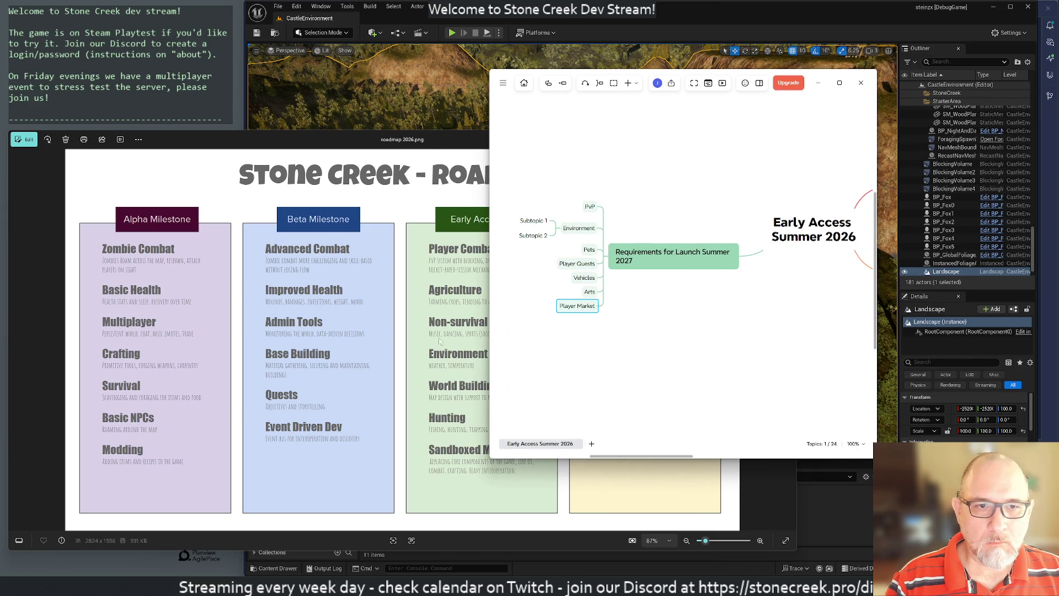
Add Machinima as a new Launch 2027 requirement after Player Market.
key(Return)
text(Base Build)
key(BackSpace)
key(BackSpace)
key(BackSpace)
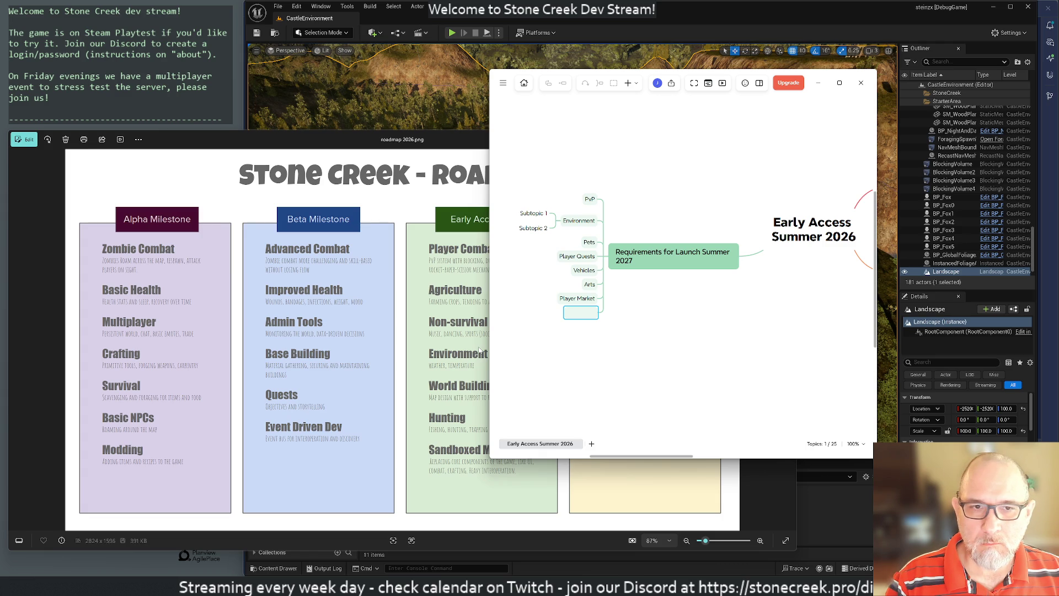
text(Machinima)
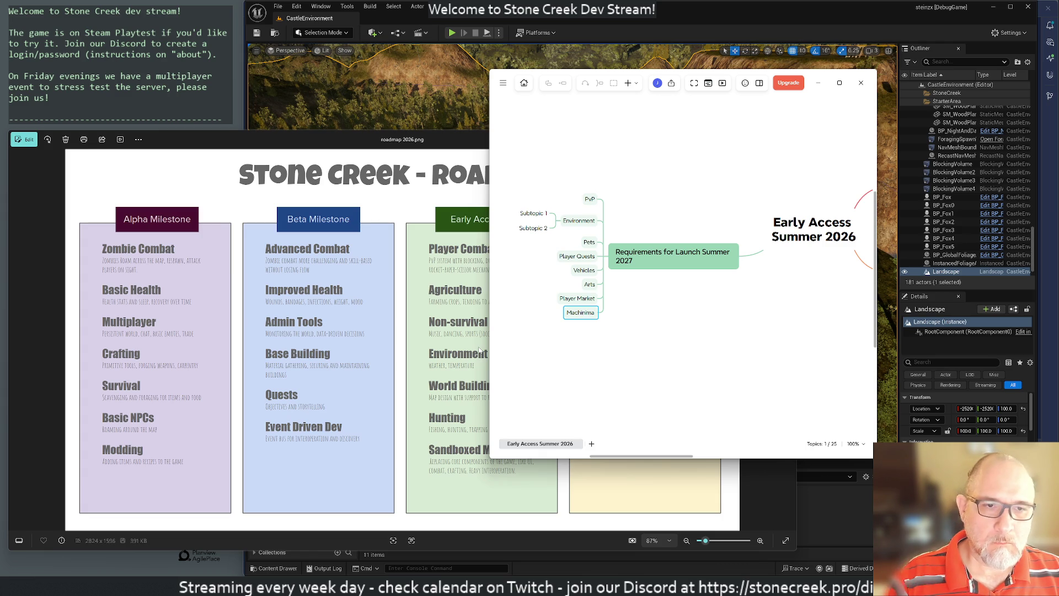
click(503, 270)
Delete Environment's Subtopic 1 and Subtopic 2, then add Agriculture after Machinima.
drag(528, 247, 534, 206)
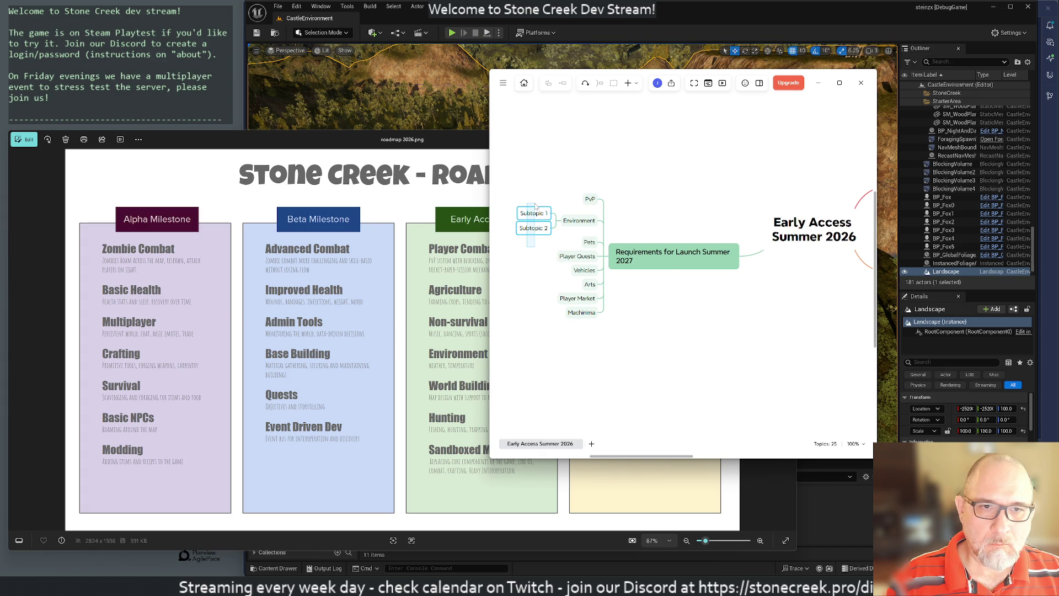
key(Delete)
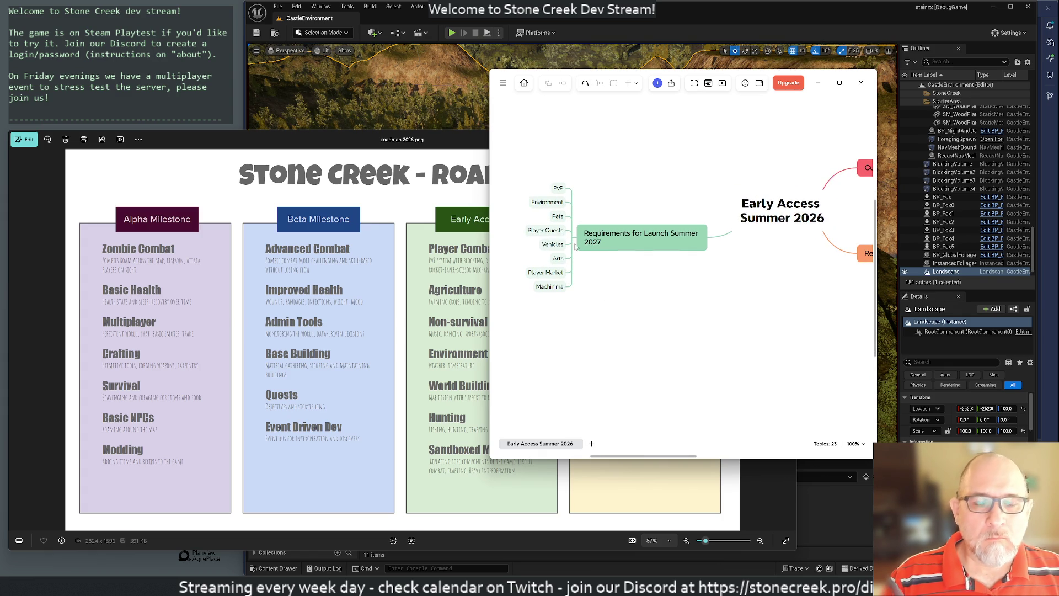
click(578, 245)
key(Tab)
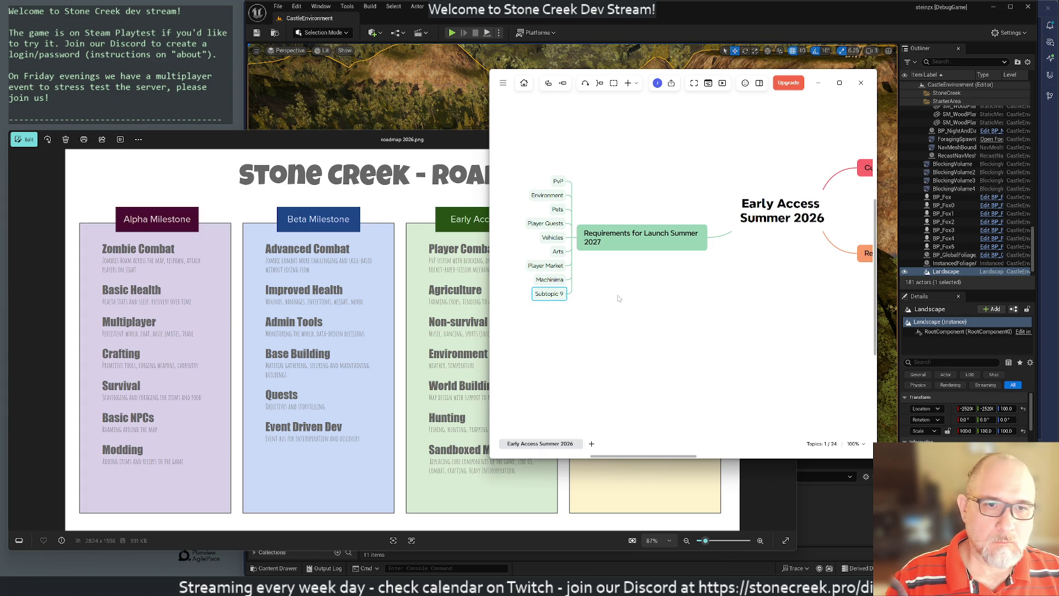
text(Agriculture)
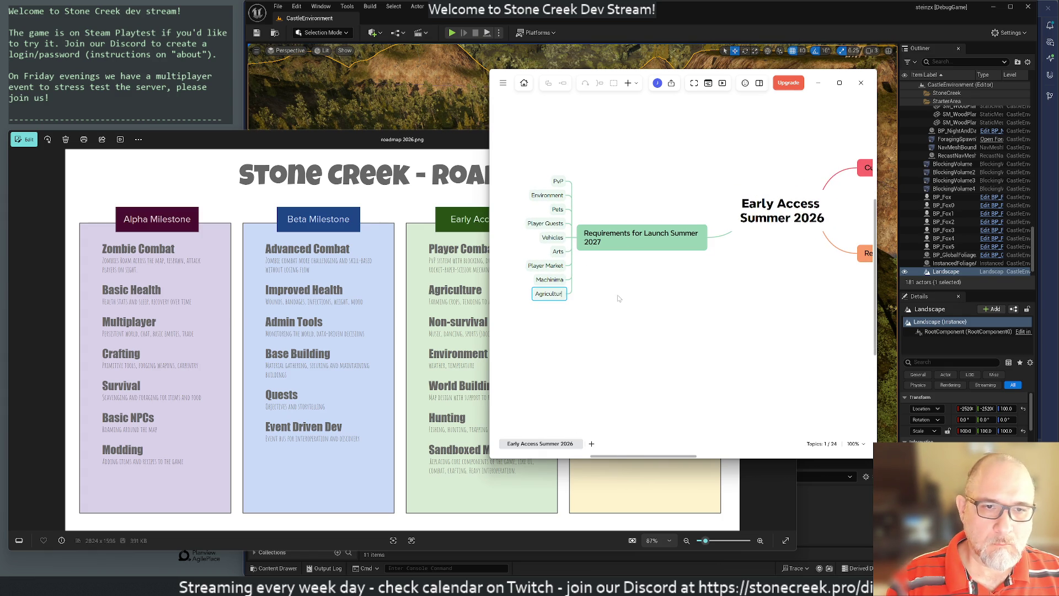